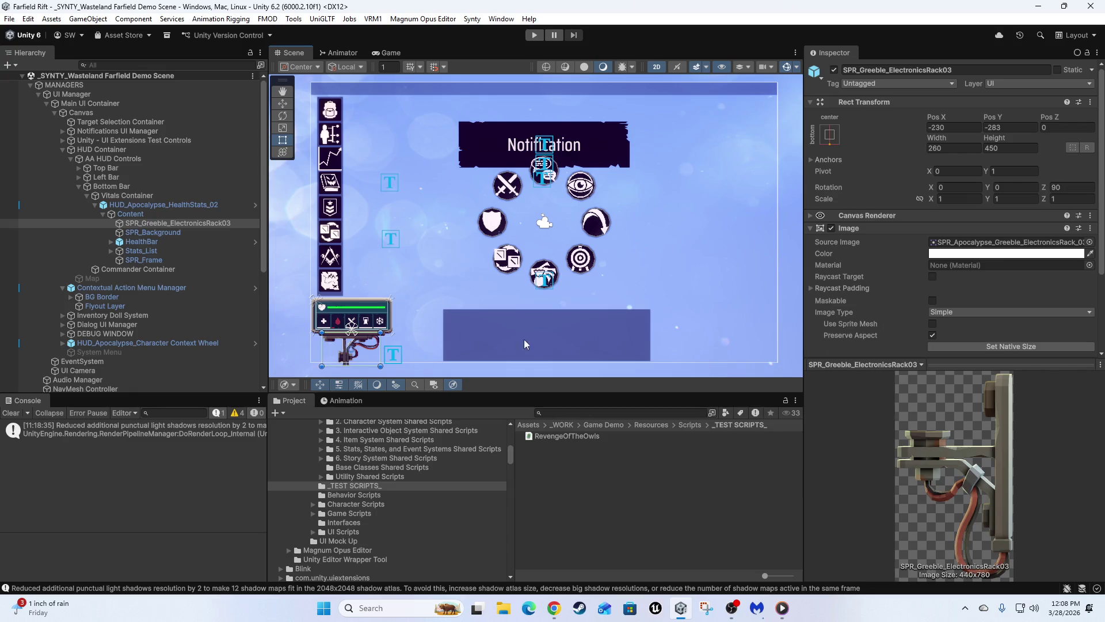
Nudge the HUD canvas view and briefly bring up, then hide, the music player
drag(487, 248, 502, 240)
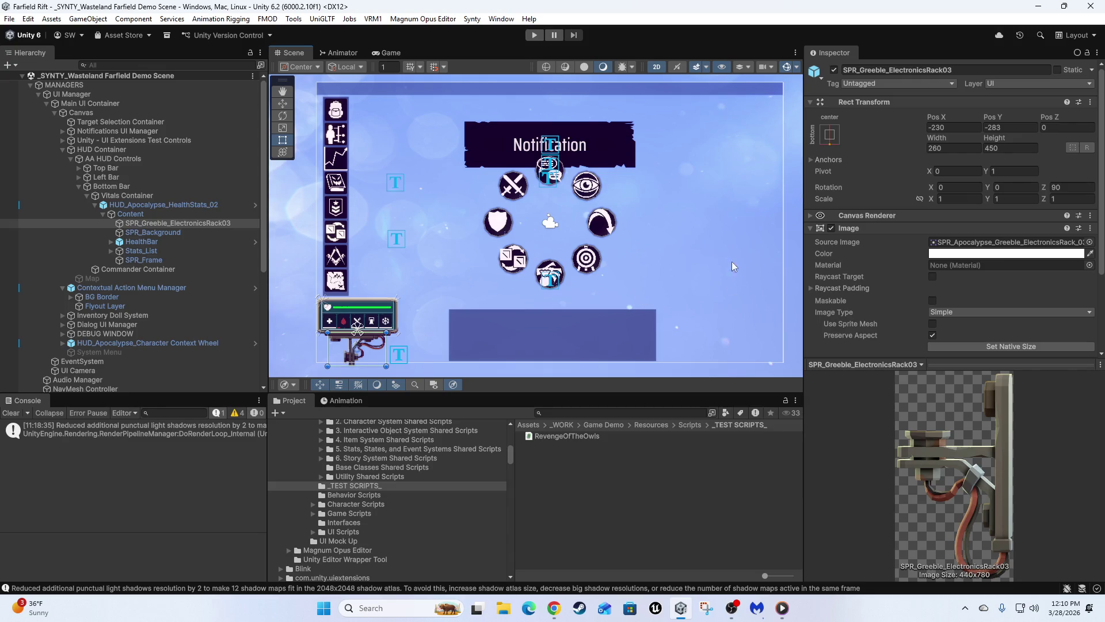
click(786, 614)
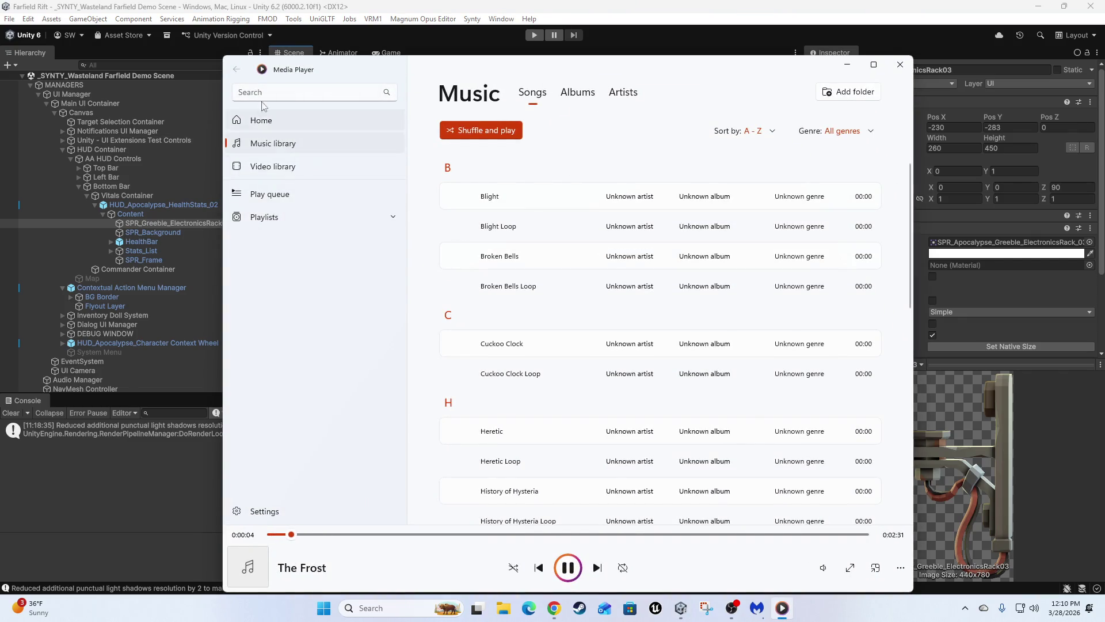
click(847, 64)
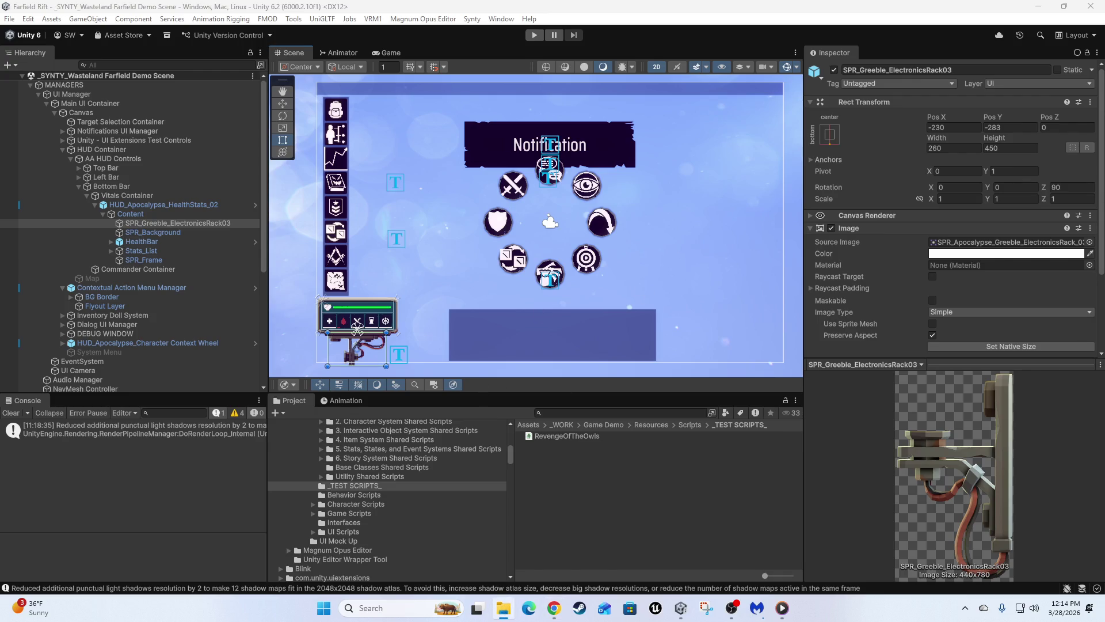
Open a new File Explorer window and make it narrower
key(super+e)
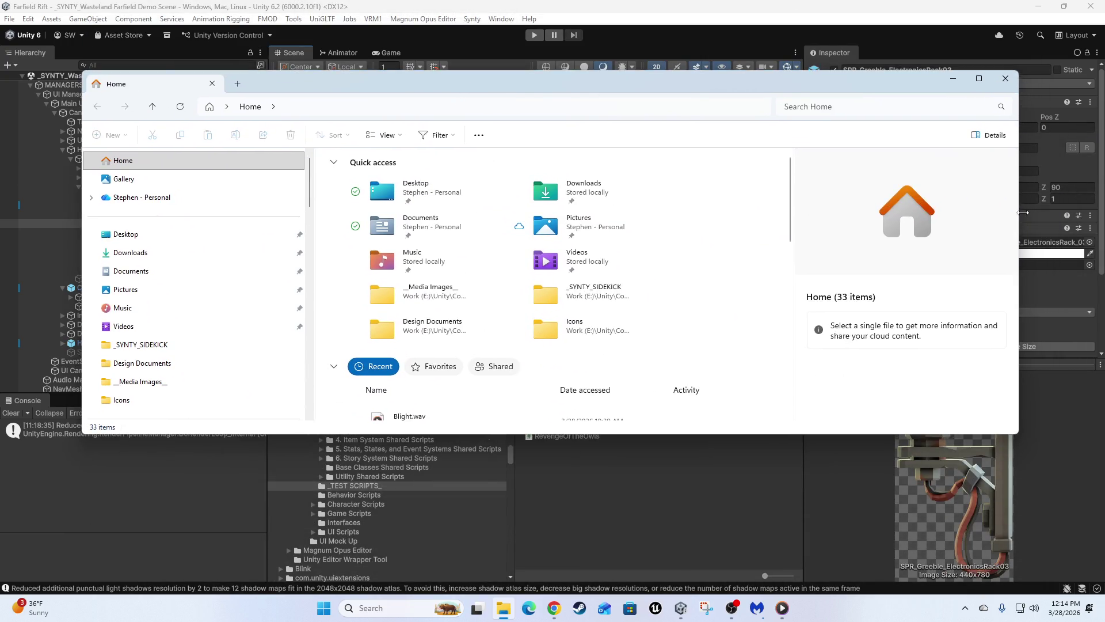
drag(1017, 211, 898, 211)
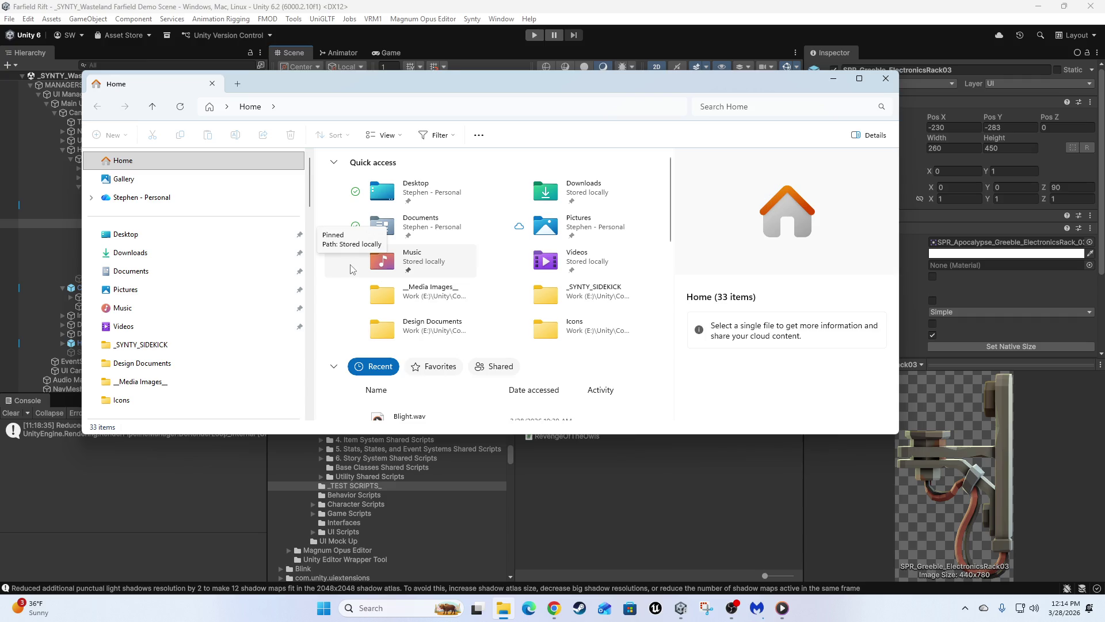
scroll(421, 325, down, 4)
scroll(420, 325, up, 4)
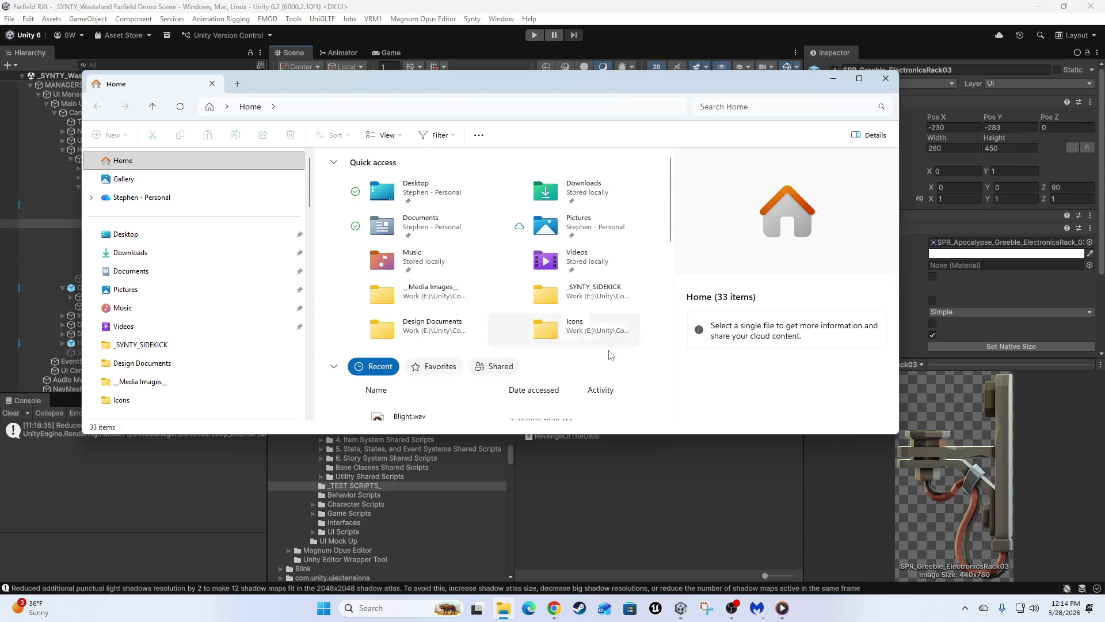
Enter _SYNTY_SIDEKICK, go back up to the Concept folder, and move Explorer aside
double_click(600, 294)
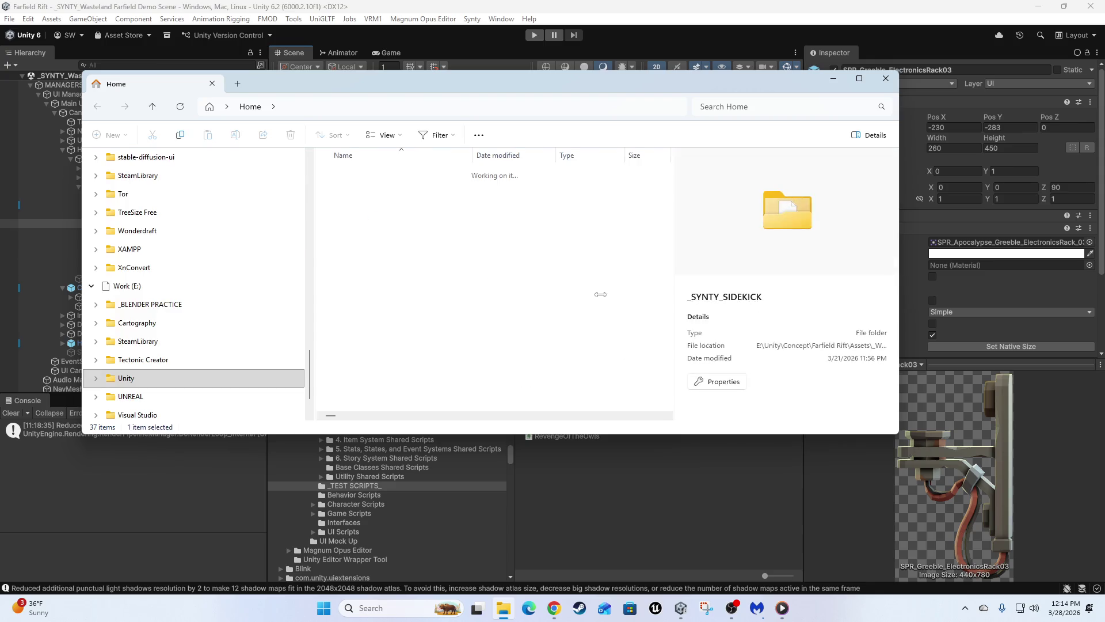
click(338, 110)
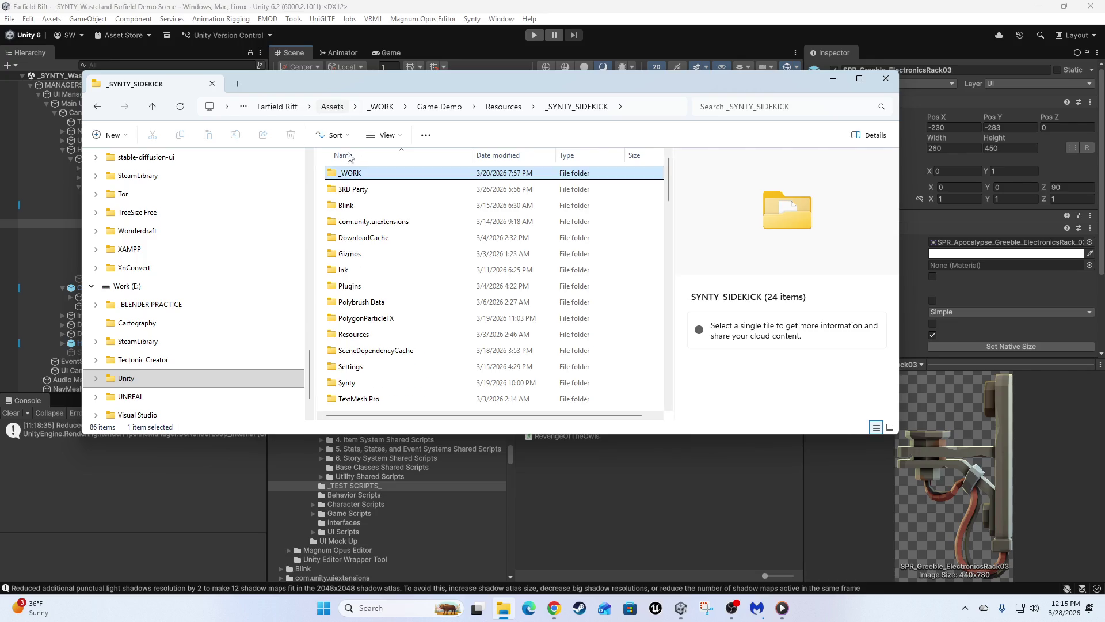
click(351, 107)
mouse_move(443, 87)
mouse_down()
mouse_move(497, 94)
mouse_move(1104, 52)
mouse_up()
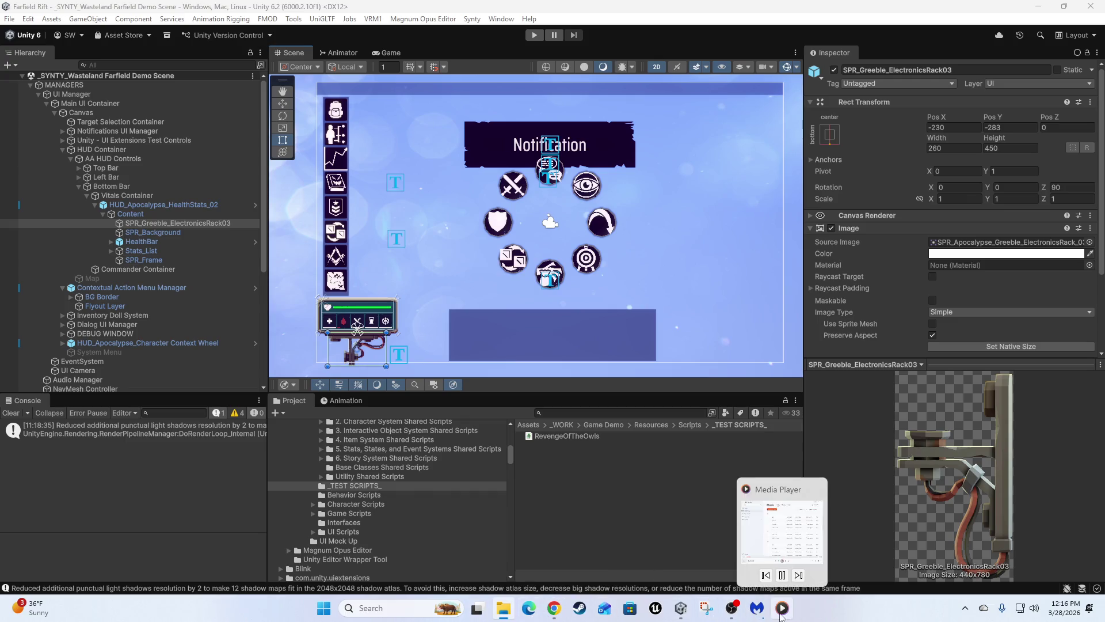
Bring Media Player forward, cancel an Add folder attempt, and scroll Songs to the K section
click(782, 608)
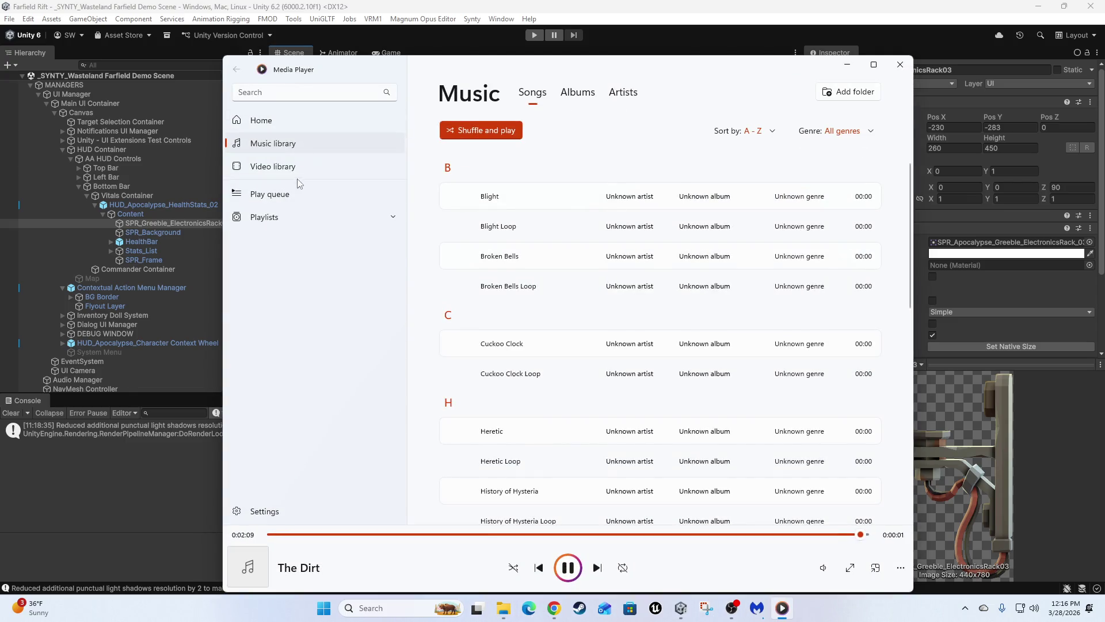
click(847, 93)
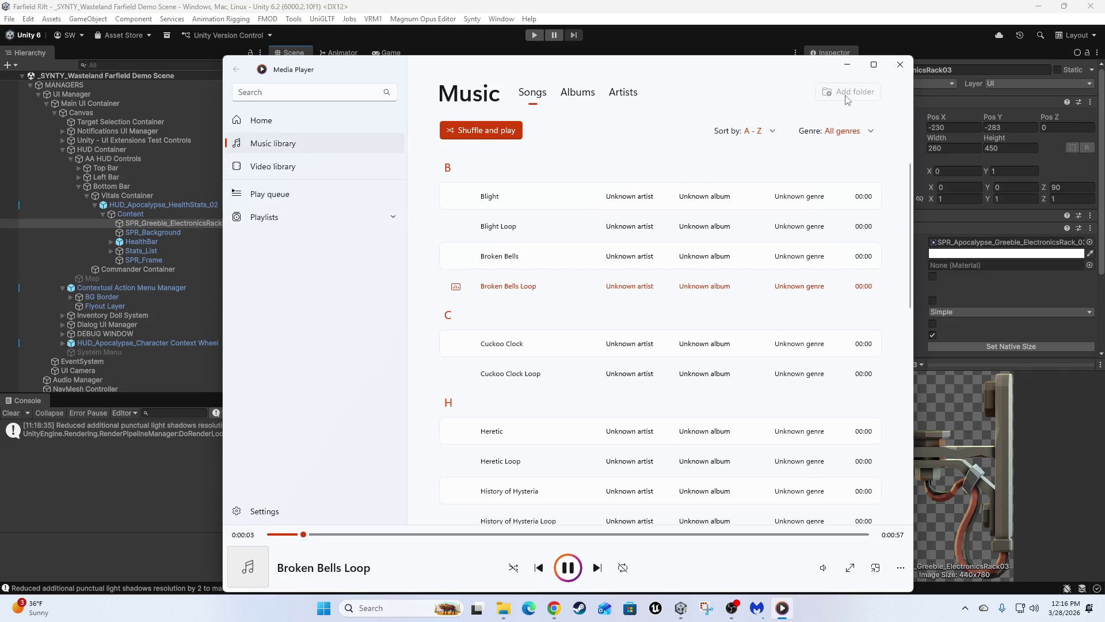
key(Escape)
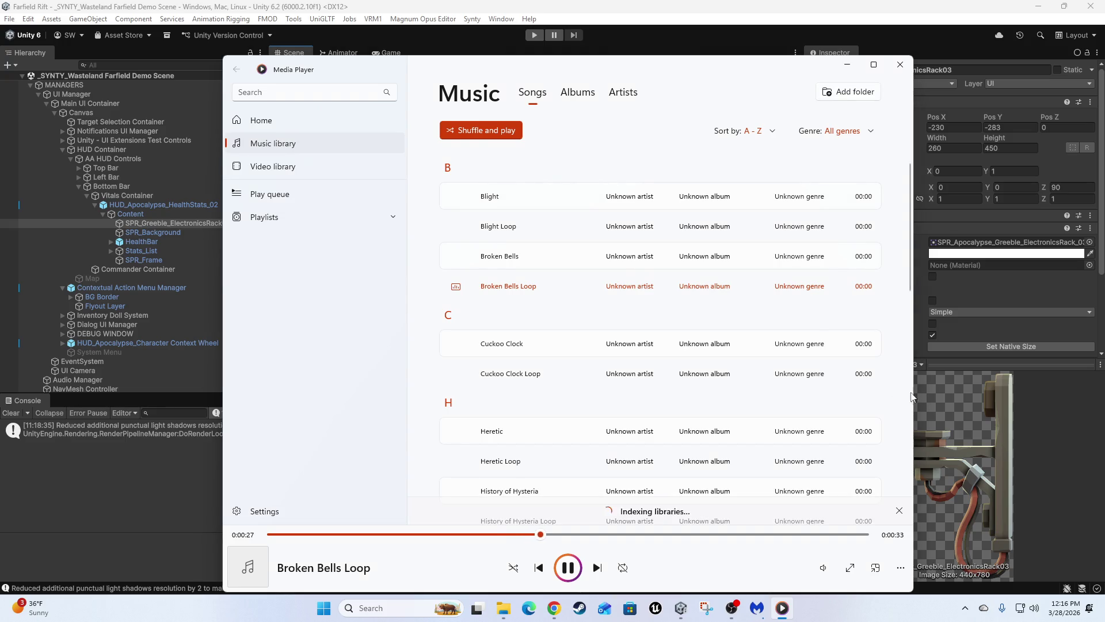
scroll(604, 380, down, 6)
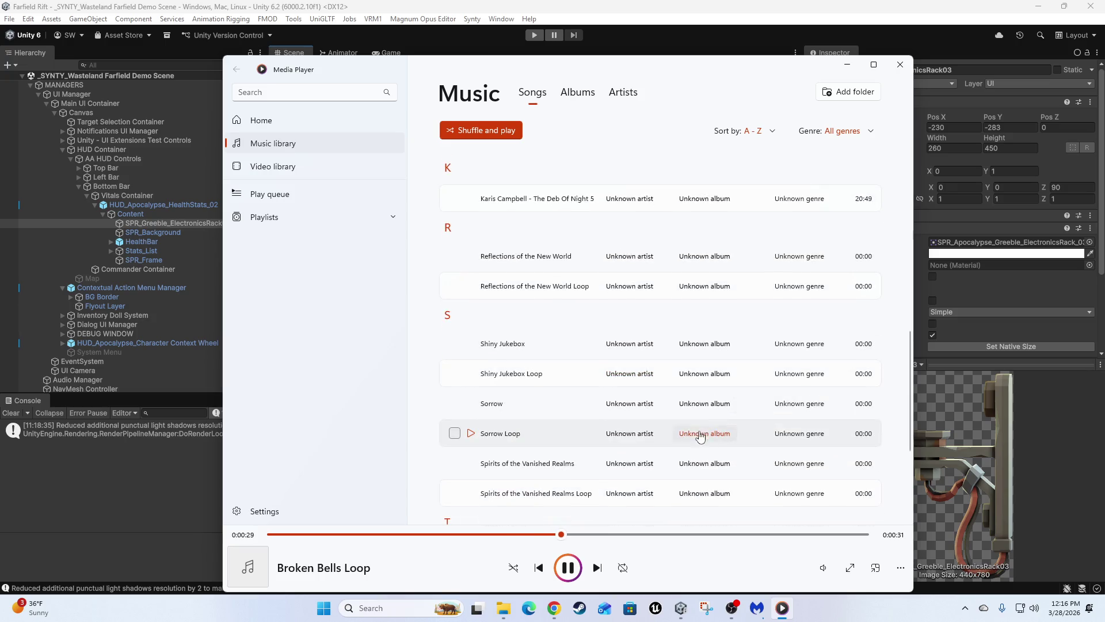
scroll(571, 396, up, 2)
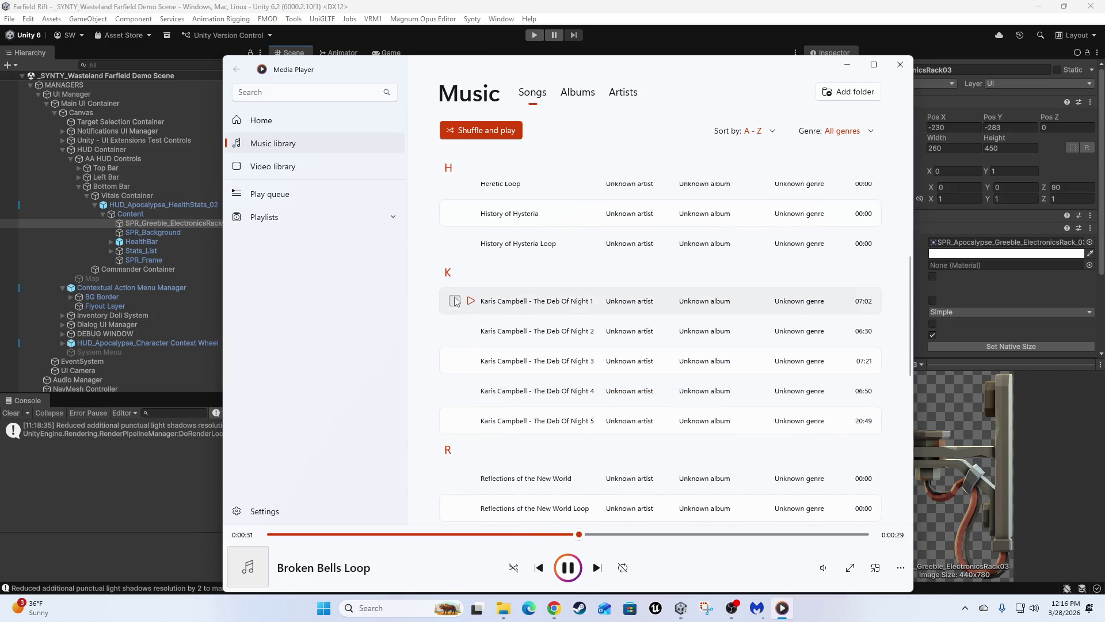
Add The Deb Of Night tracks 1–5 to a new playlist named 'The Deb of Night'
click(454, 301)
click(455, 330)
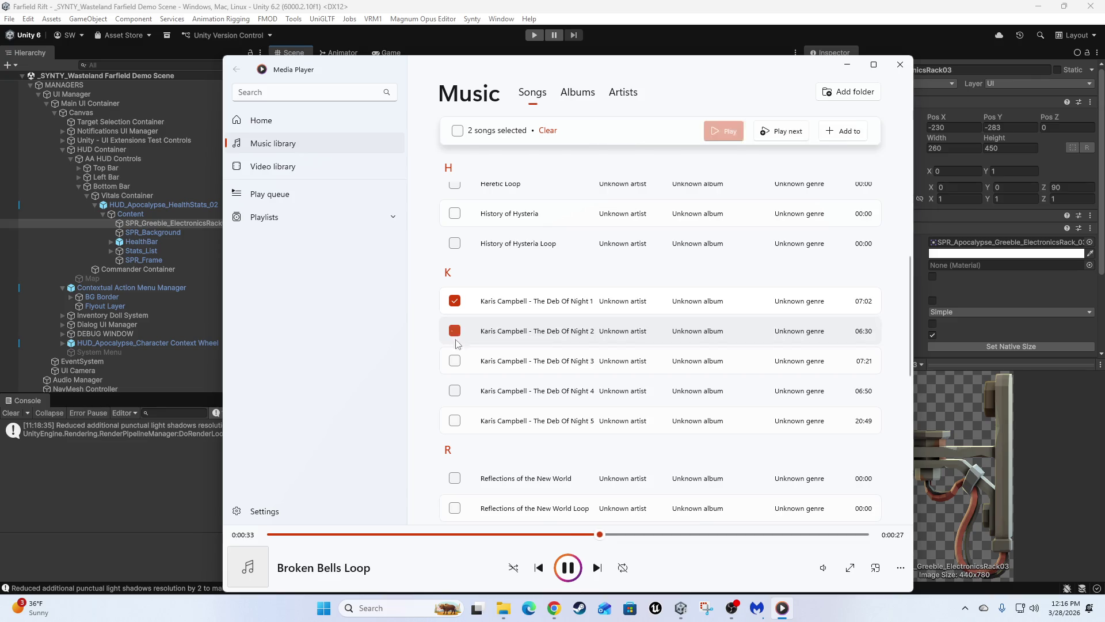
click(455, 360)
click(454, 390)
click(455, 420)
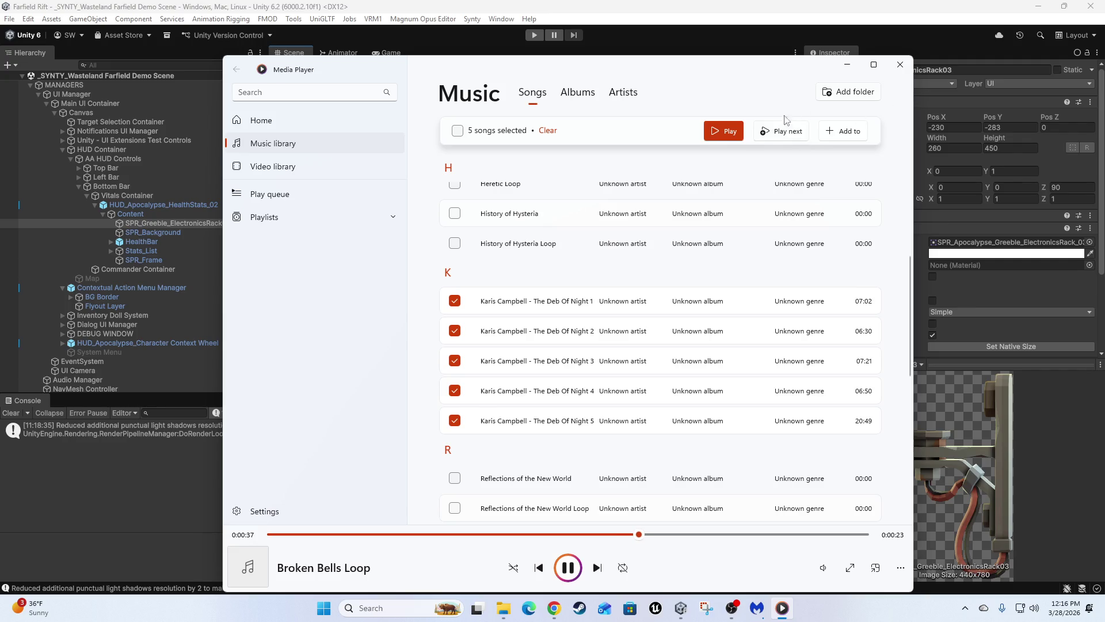
click(849, 131)
click(846, 179)
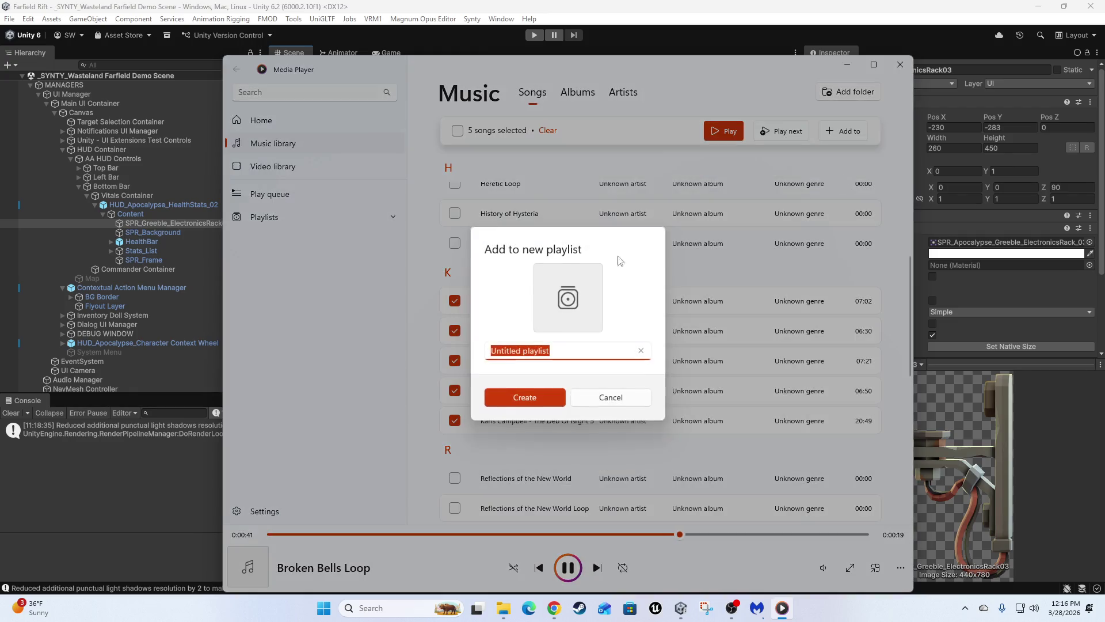
text(T)
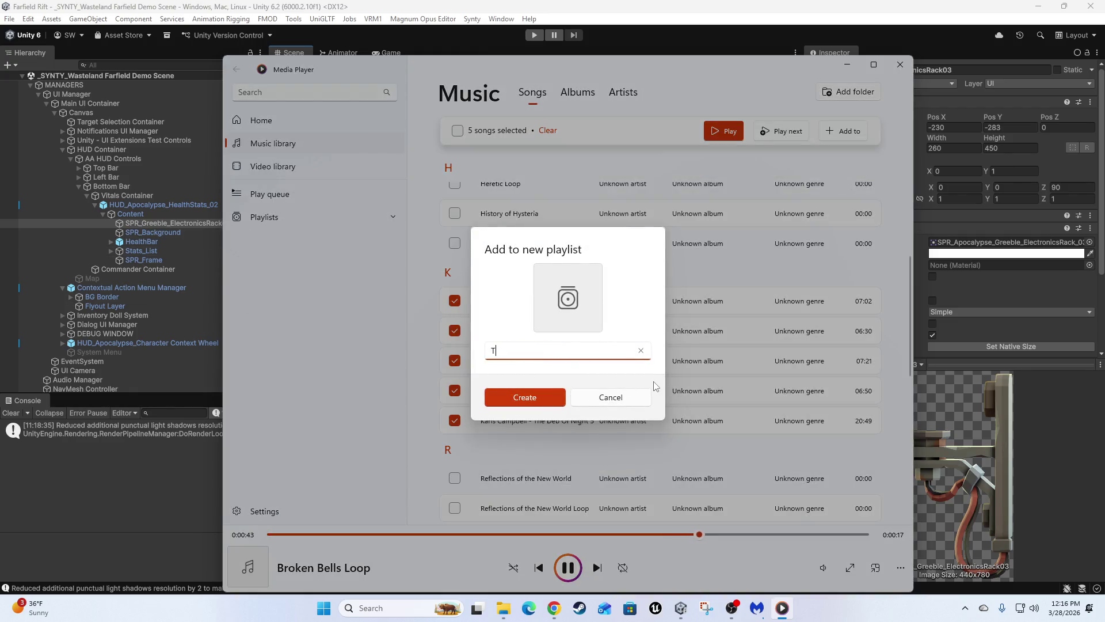
text(he Deb of Night)
key(Return)
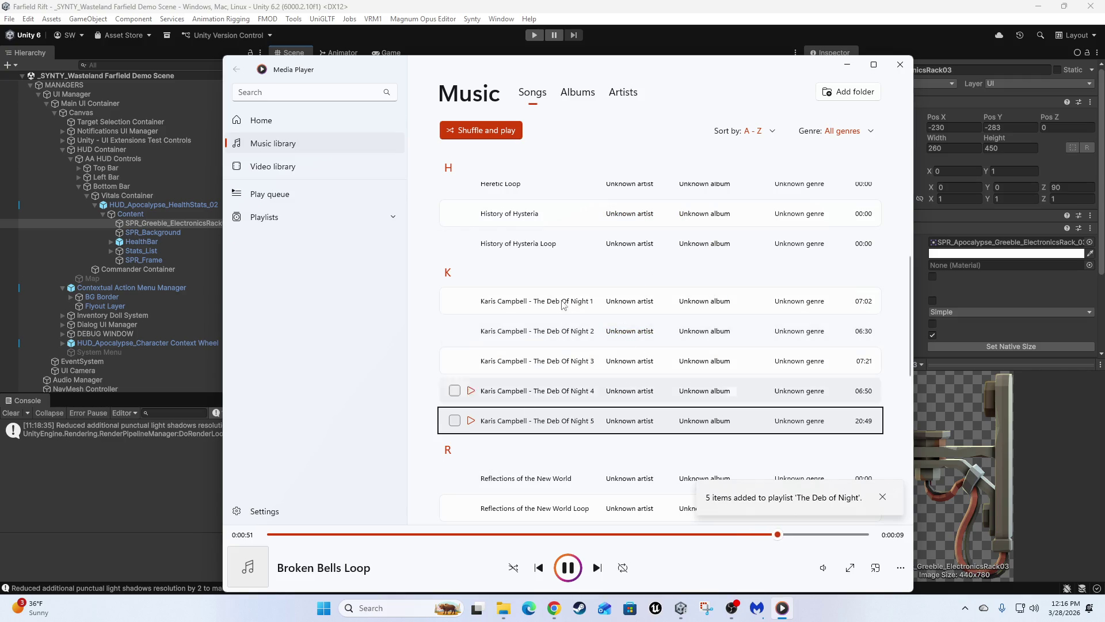
Play The Deb Of Night 1 and minimise Media Player to return to Unity
scroll(635, 425, down, 4)
scroll(715, 226, up, 3)
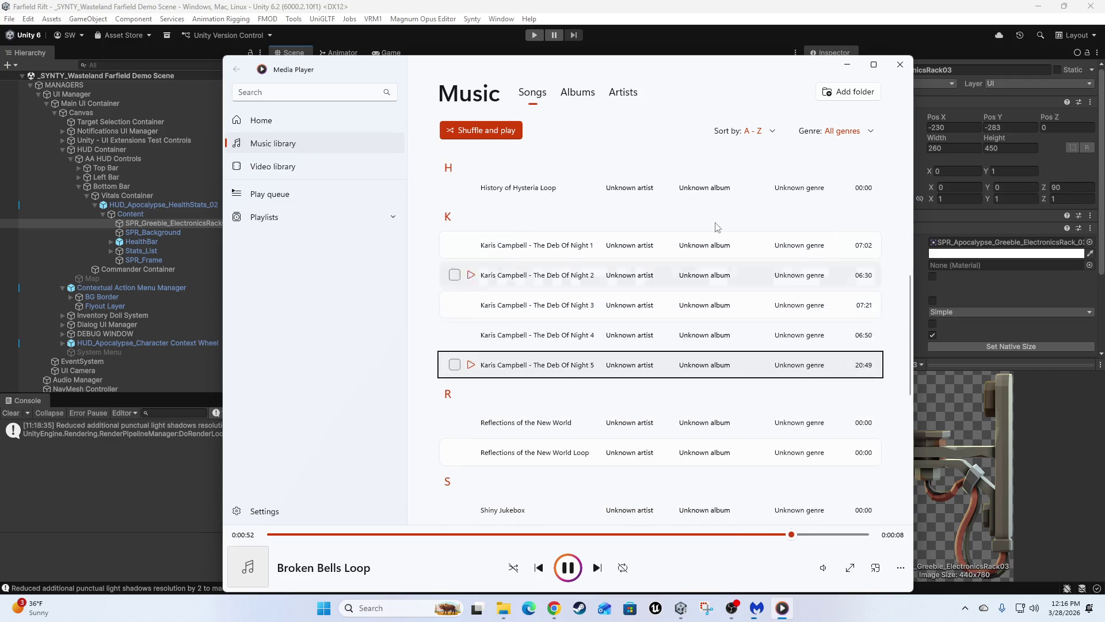
click(470, 245)
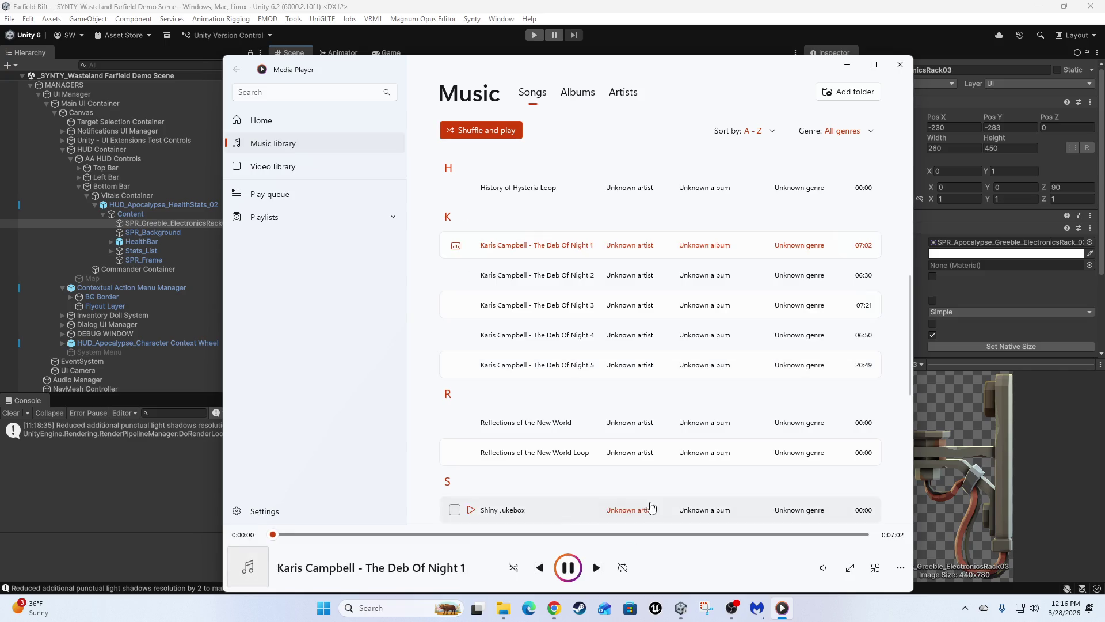
key(super+Down)
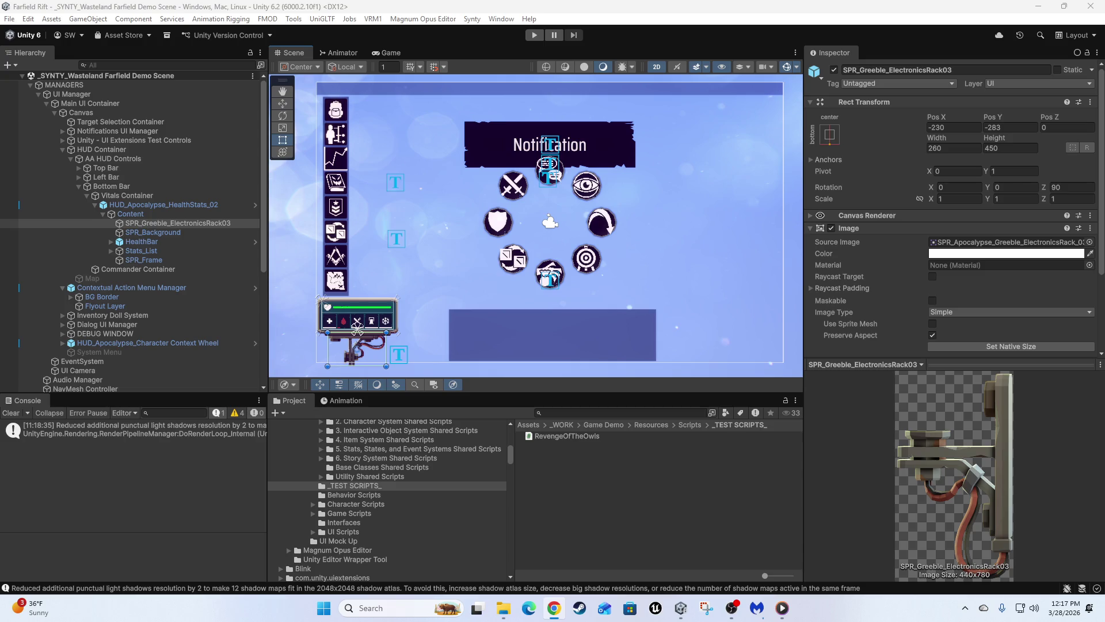
mouse_move(492, 219)
mouse_down()
mouse_move(537, 186)
mouse_move(509, 174)
mouse_up()
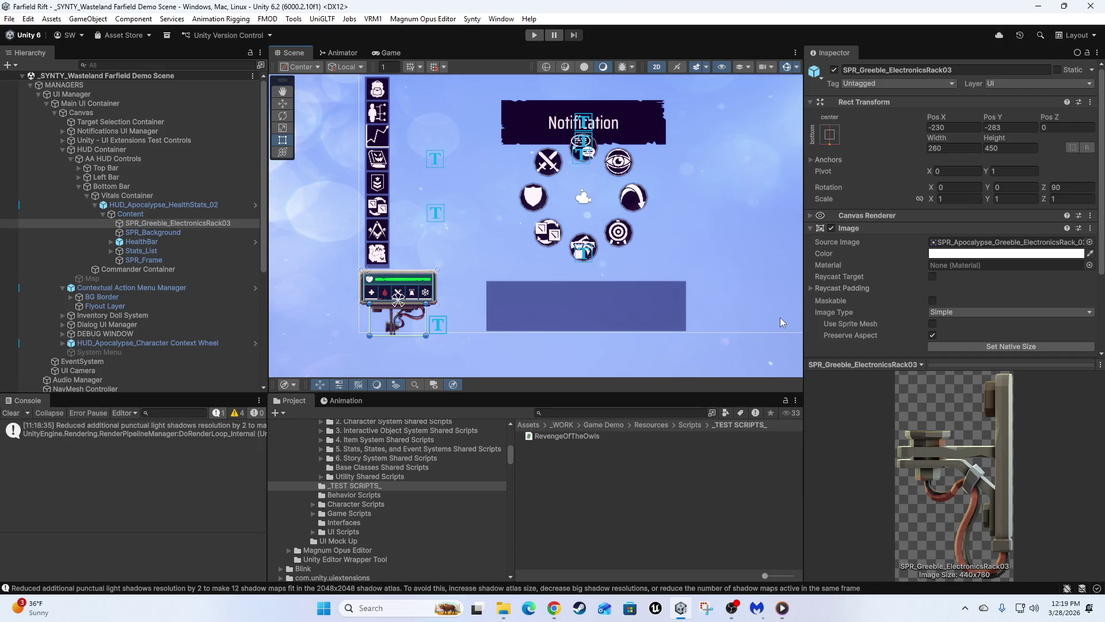
Select the crossed-swords wheel item, collapse Item_07, and select the context wheel's Content object
drag(610, 217, 594, 243)
scroll(588, 233, up, 3)
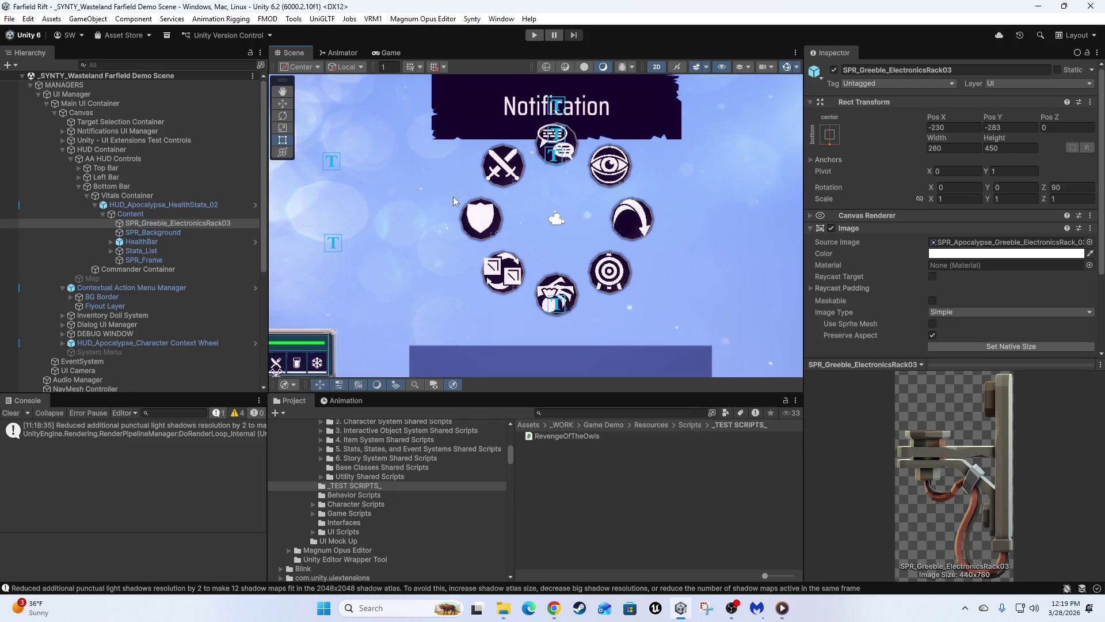
click(502, 169)
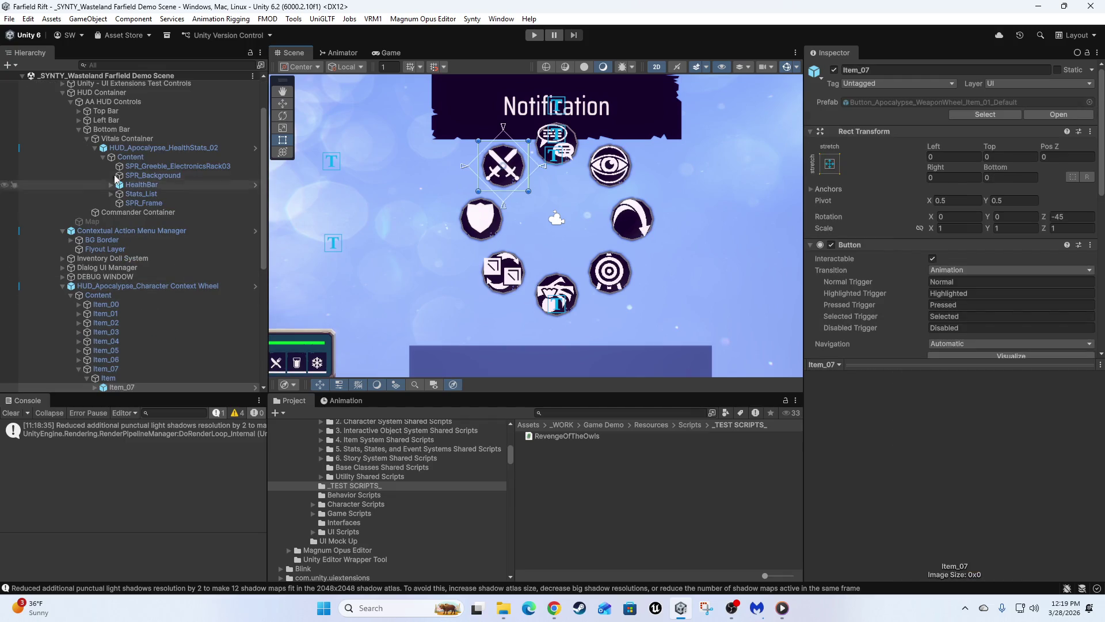
scroll(149, 261, down, 5)
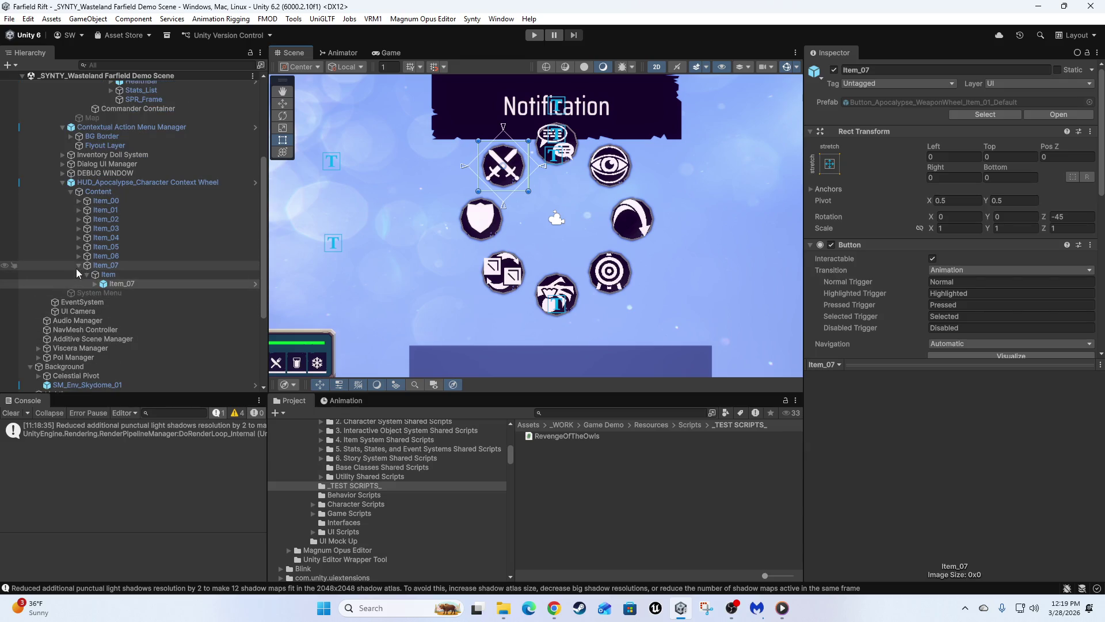
click(79, 266)
click(98, 192)
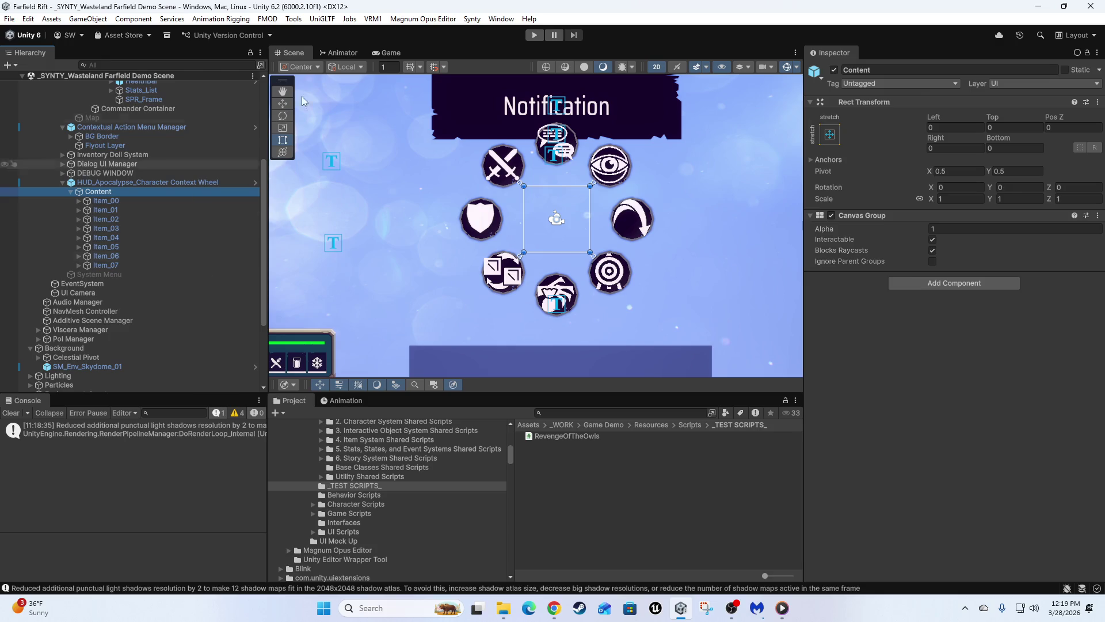
click(93, 201)
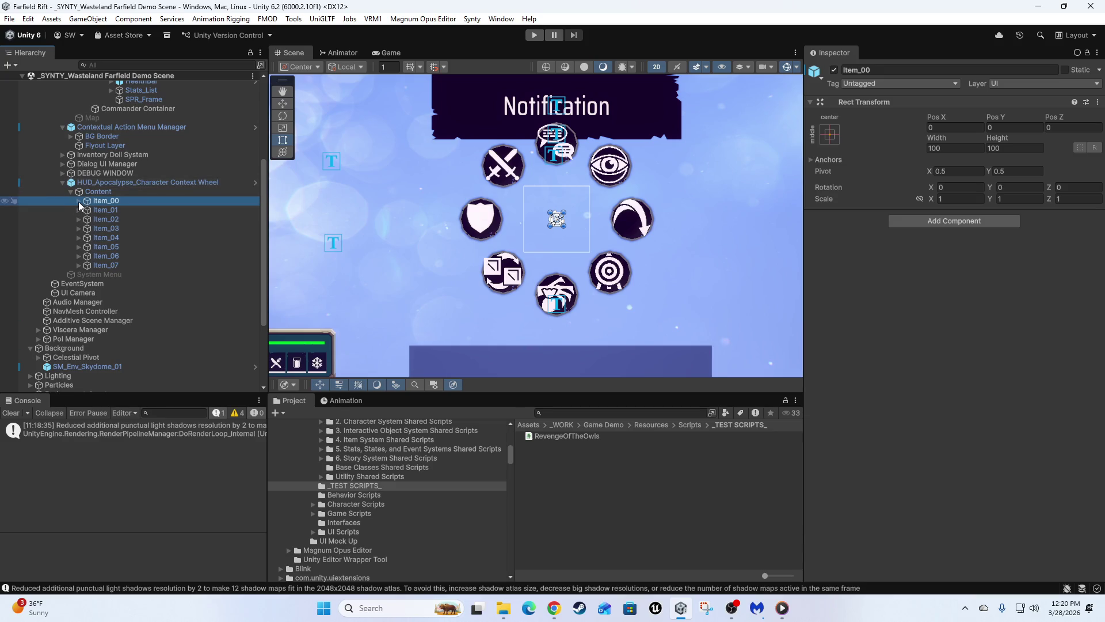
click(79, 201)
click(88, 210)
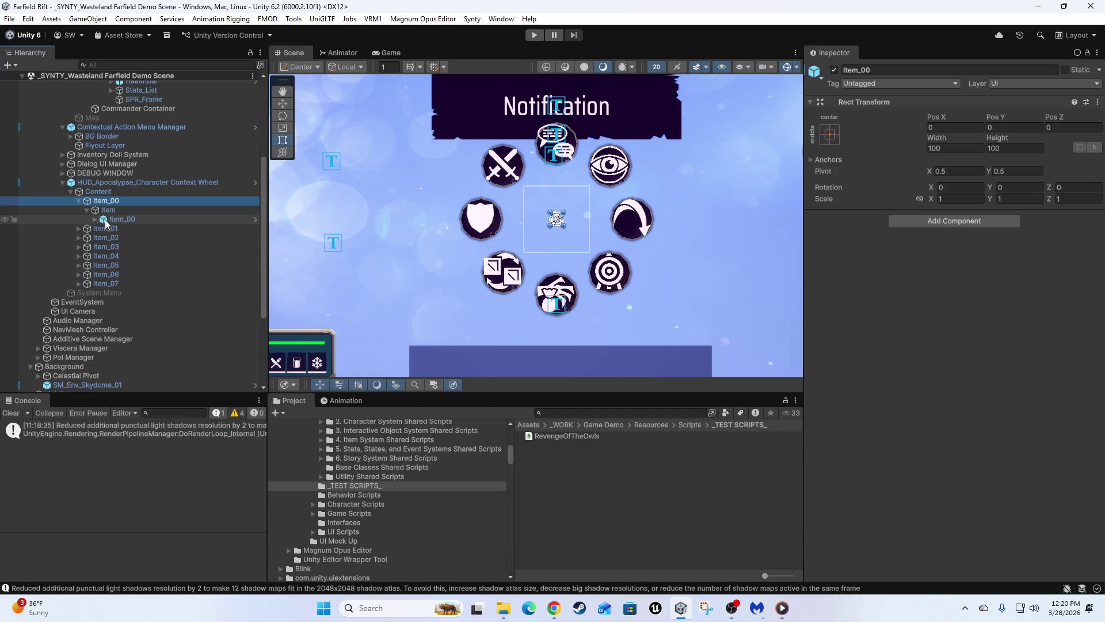
click(96, 219)
click(102, 228)
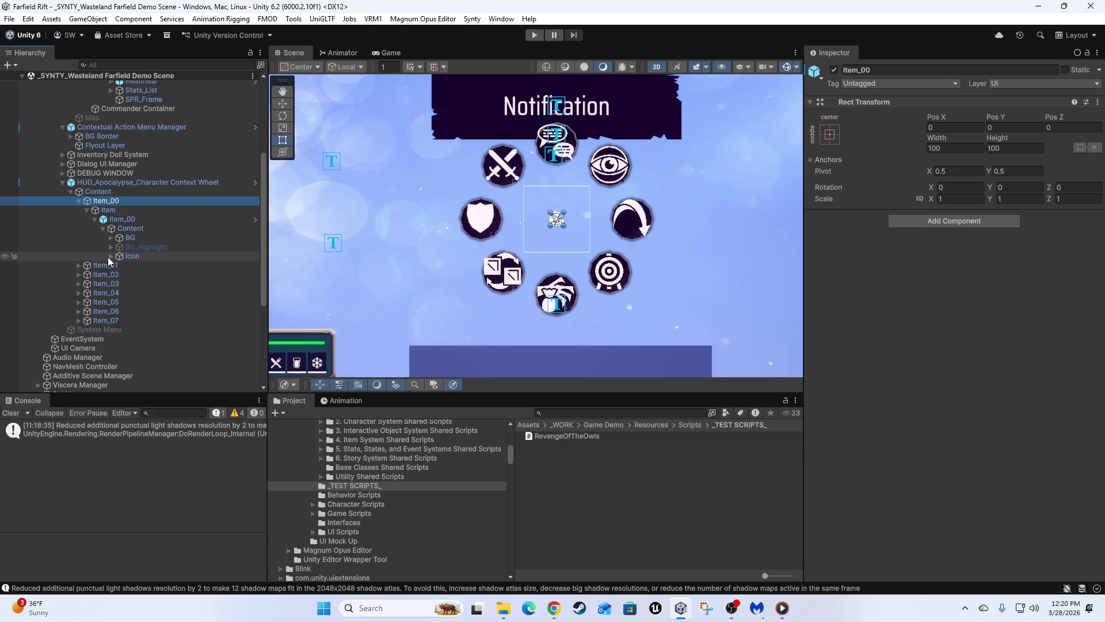
click(95, 219)
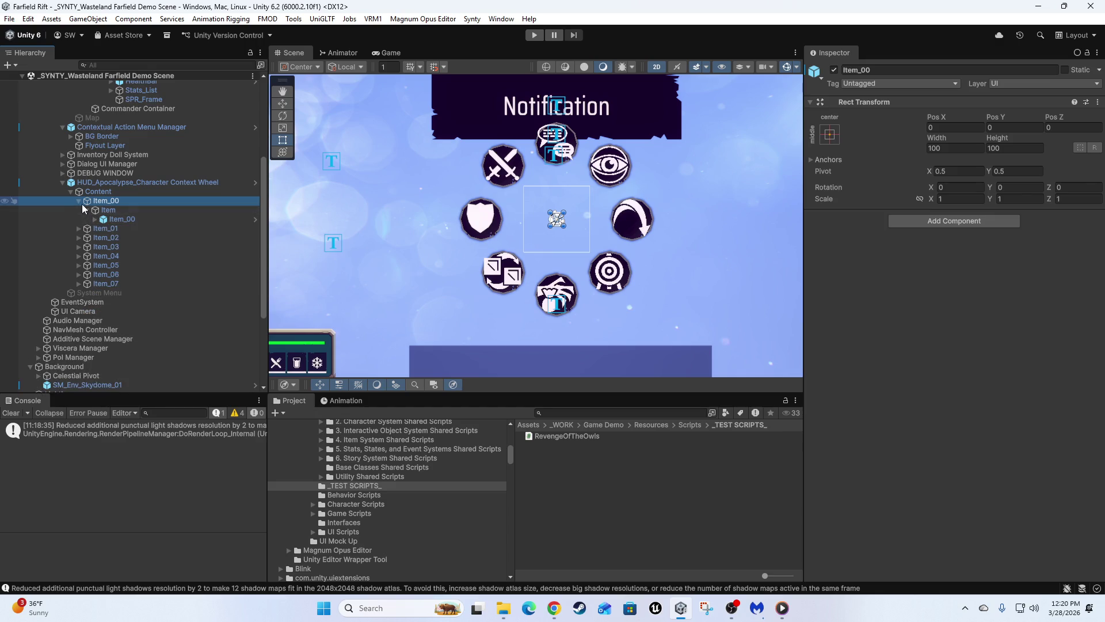
click(78, 201)
click(105, 191)
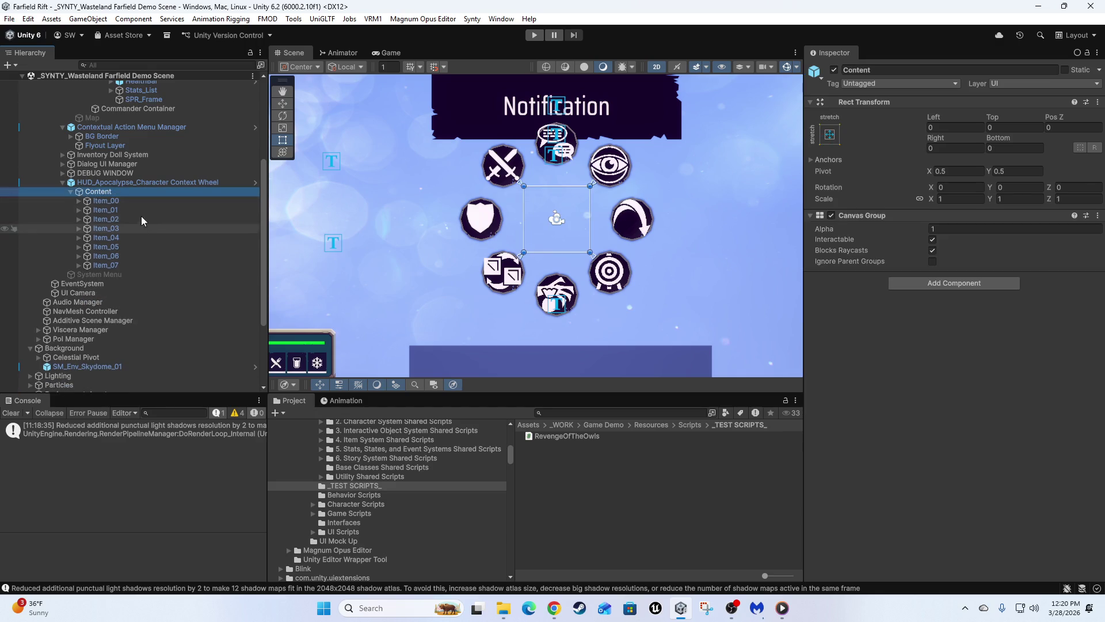
click(103, 202)
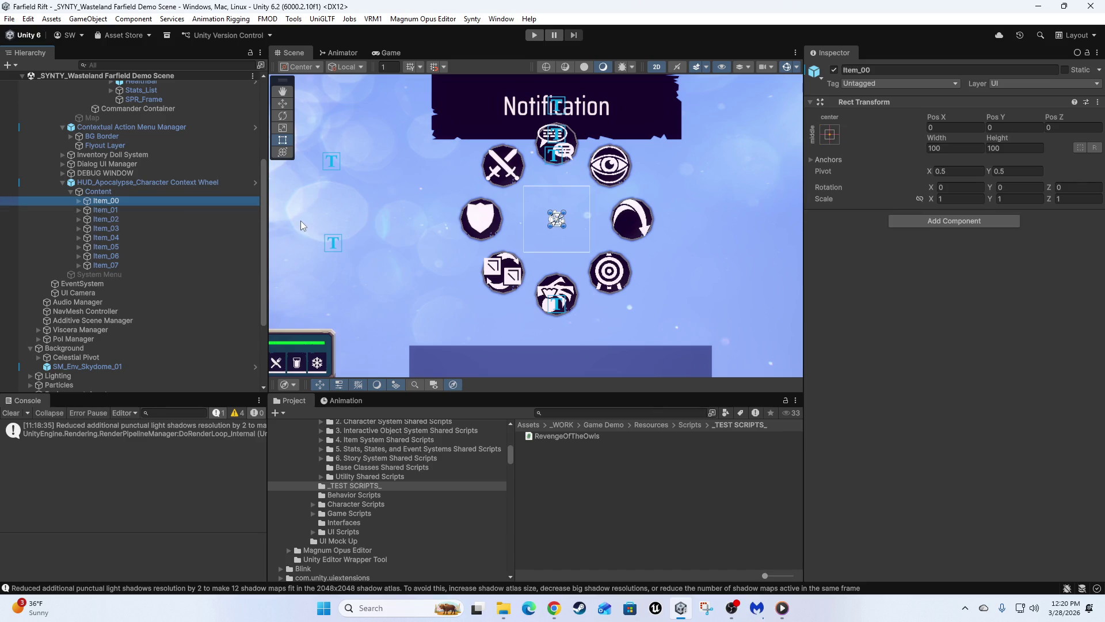
key(ctrl+d)
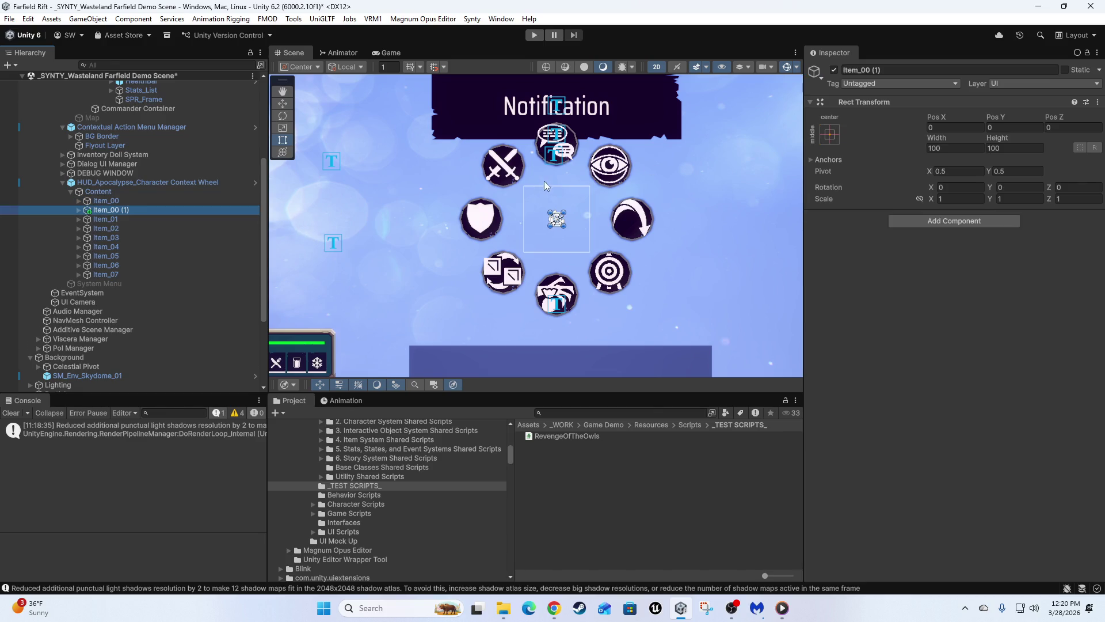
key(ctrl+z)
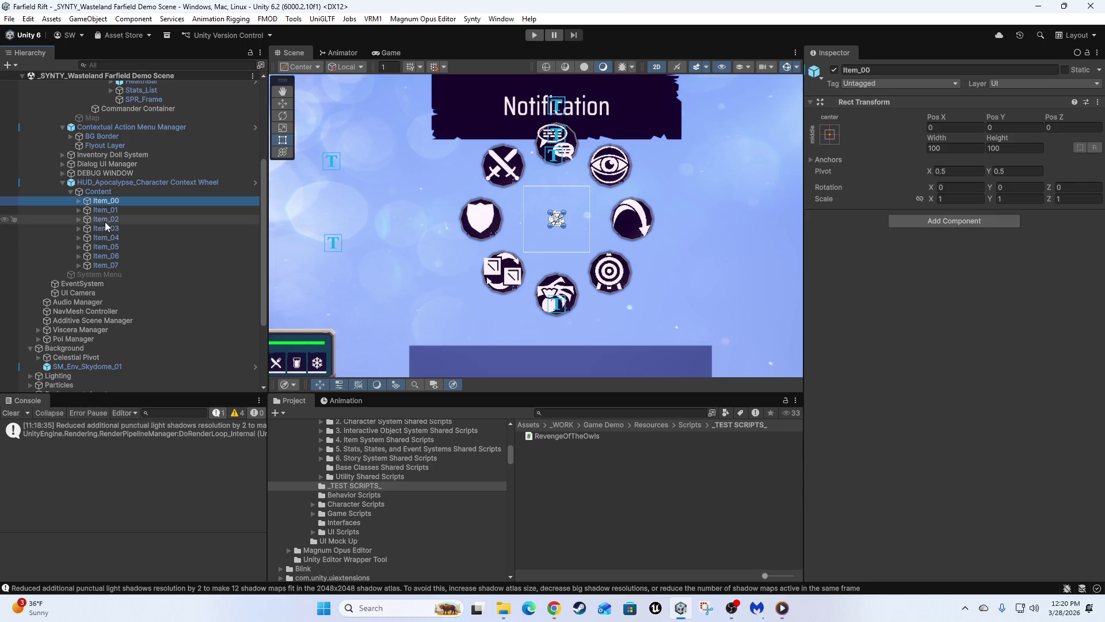
click(83, 274)
drag(515, 225, 527, 257)
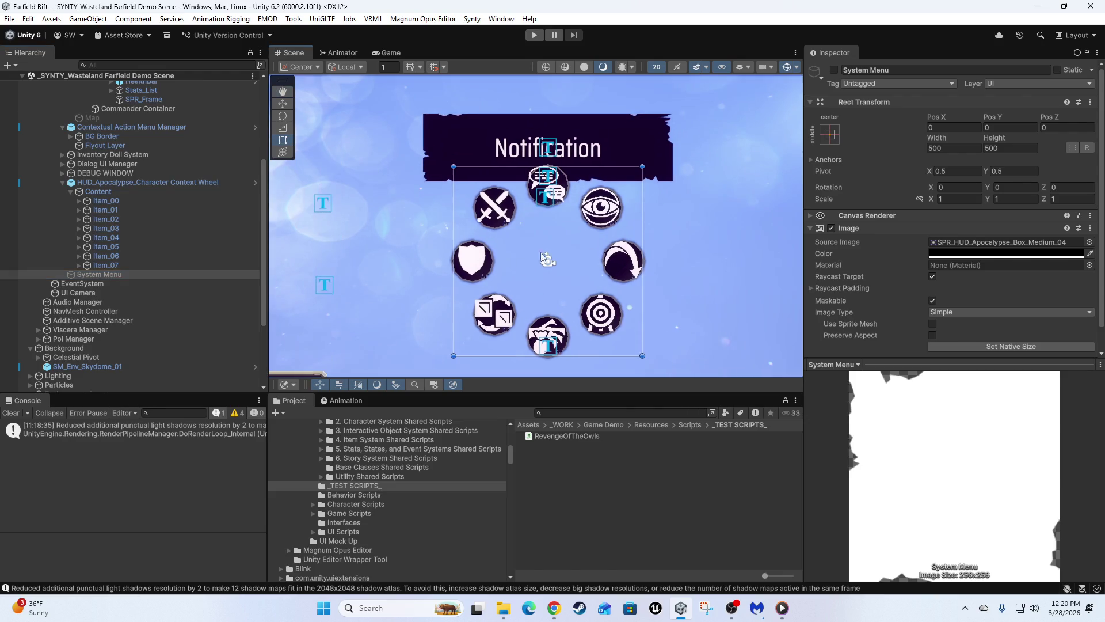
click(468, 123)
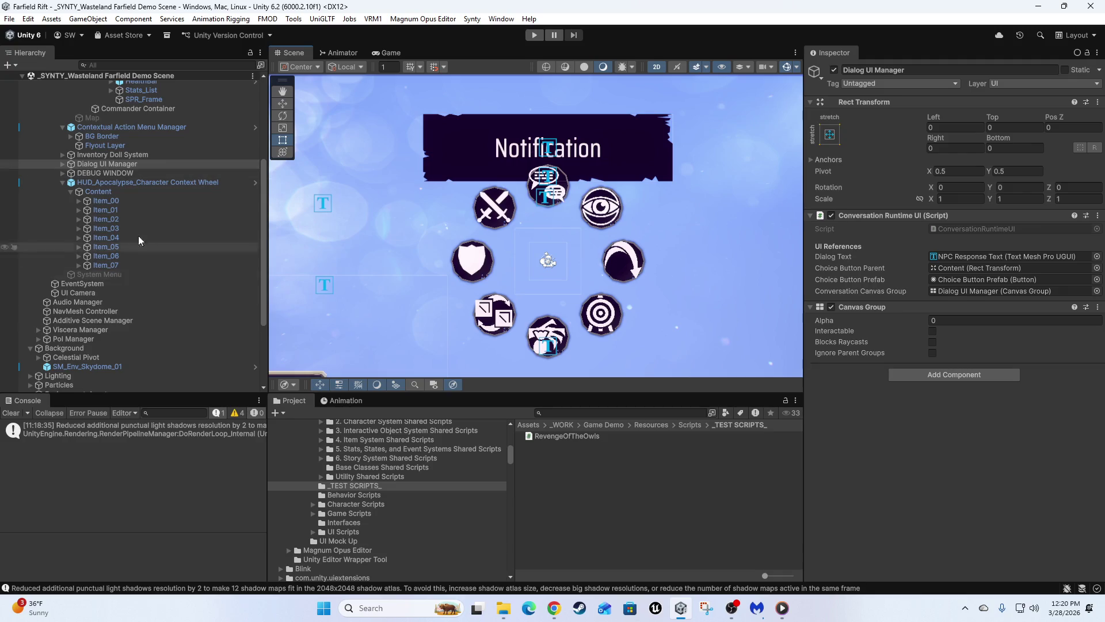
scroll(160, 260, down, 3)
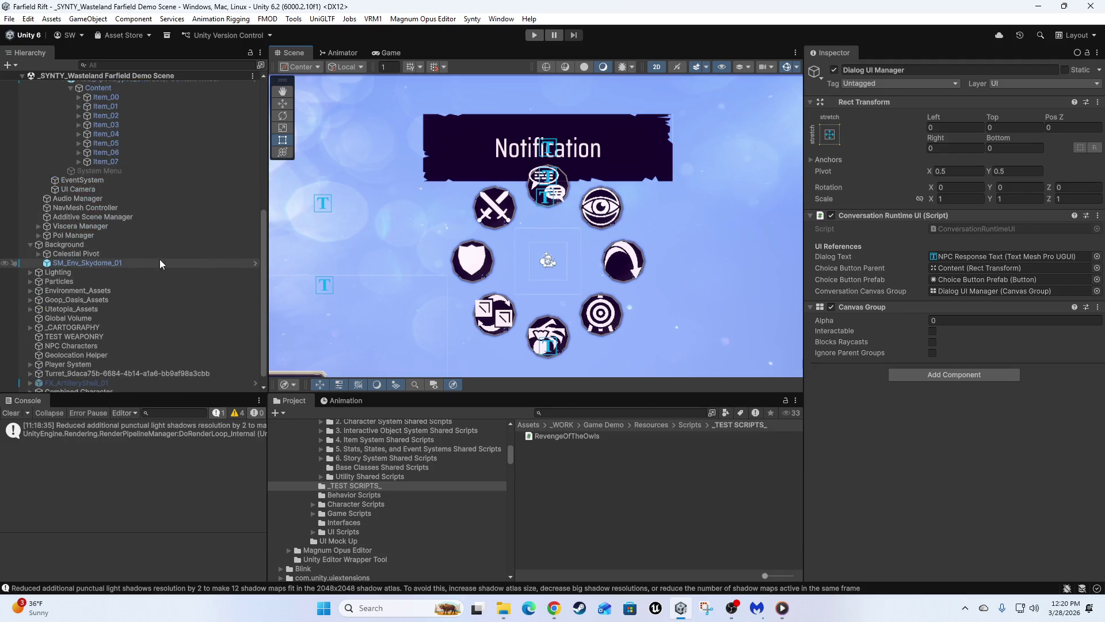
scroll(161, 258, up, 5)
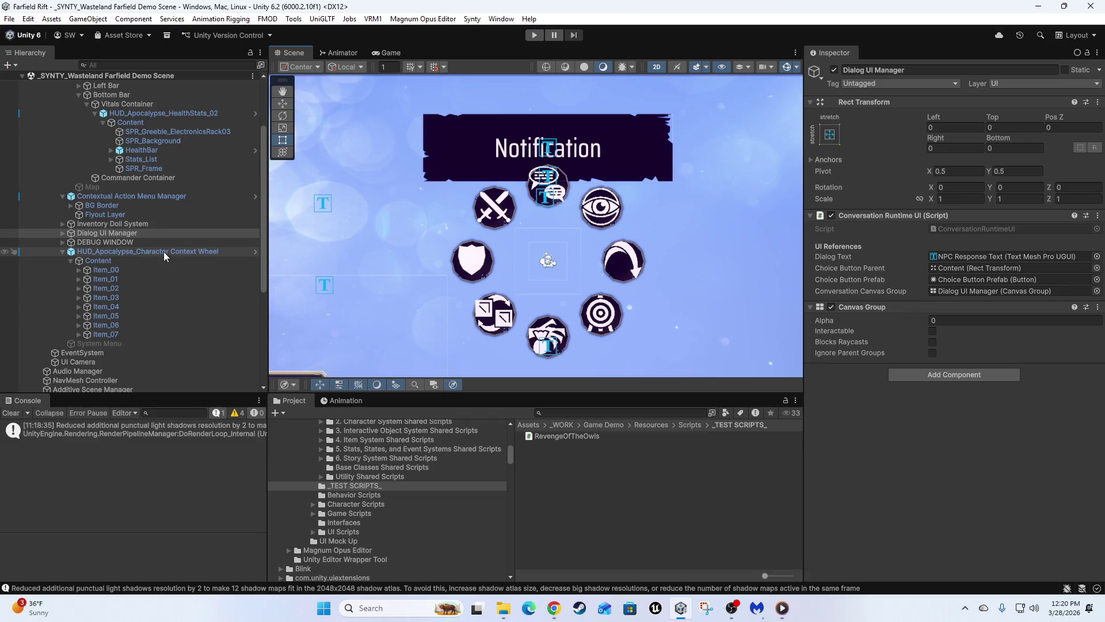
click(165, 250)
key(f)
scroll(434, 290, down, 3)
mouse_move(325, 309)
mouse_down()
mouse_move(485, 243)
mouse_move(512, 266)
mouse_move(508, 227)
mouse_up()
scroll(485, 243, up, 1)
scroll(571, 286, up, 1)
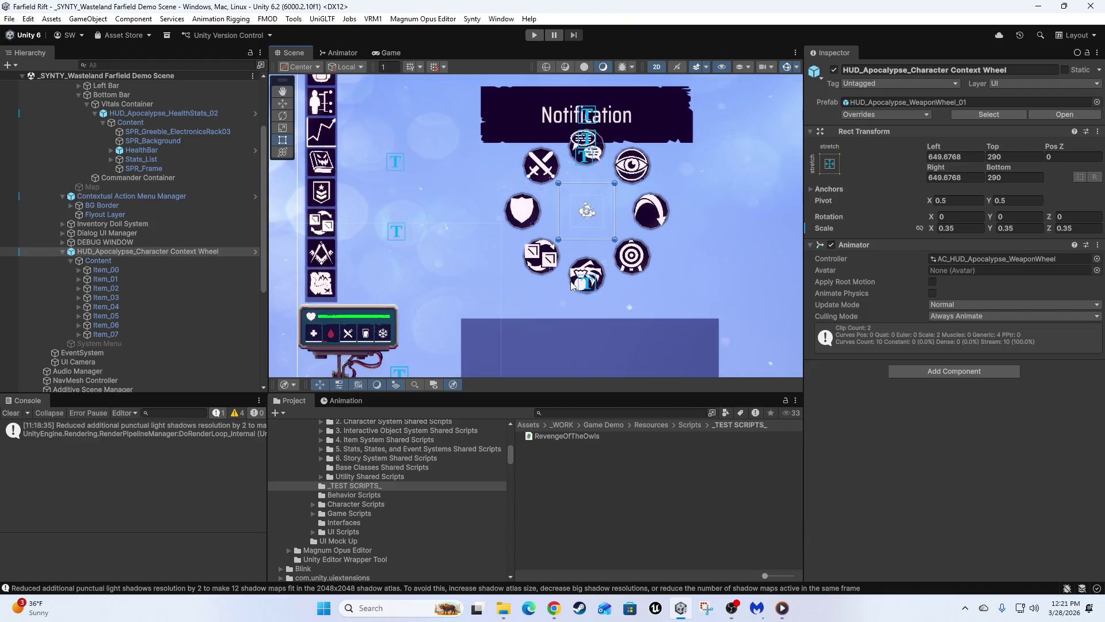
scroll(593, 203, up, 2)
scroll(567, 245, down, 1)
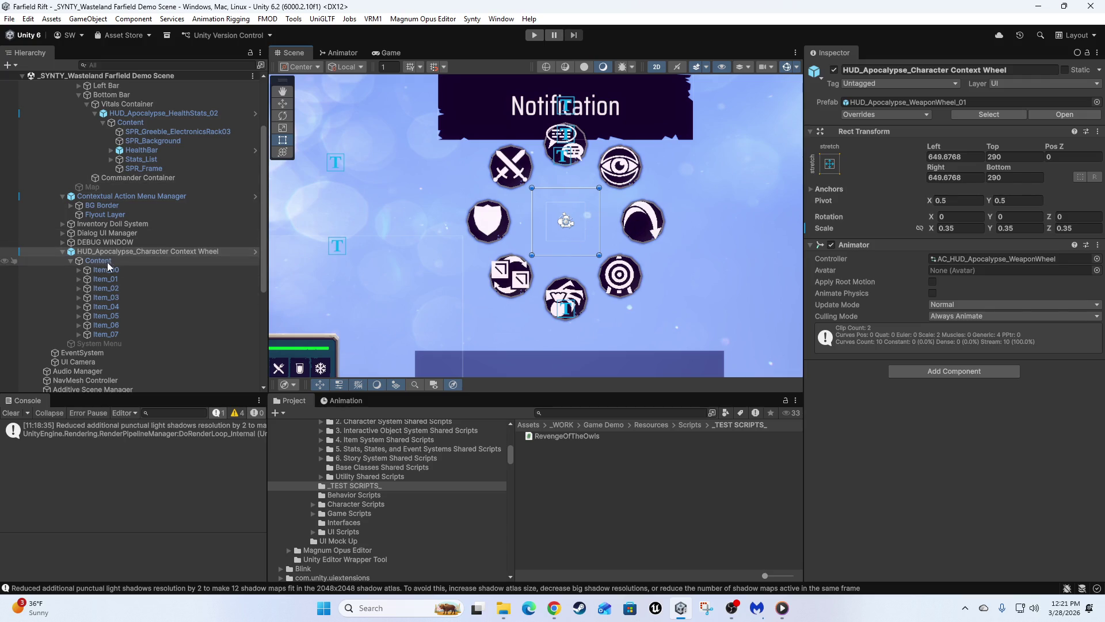
mouse_move(440, 199)
mouse_down()
mouse_move(524, 217)
mouse_move(497, 182)
mouse_move(523, 217)
mouse_move(496, 217)
mouse_move(444, 156)
mouse_up()
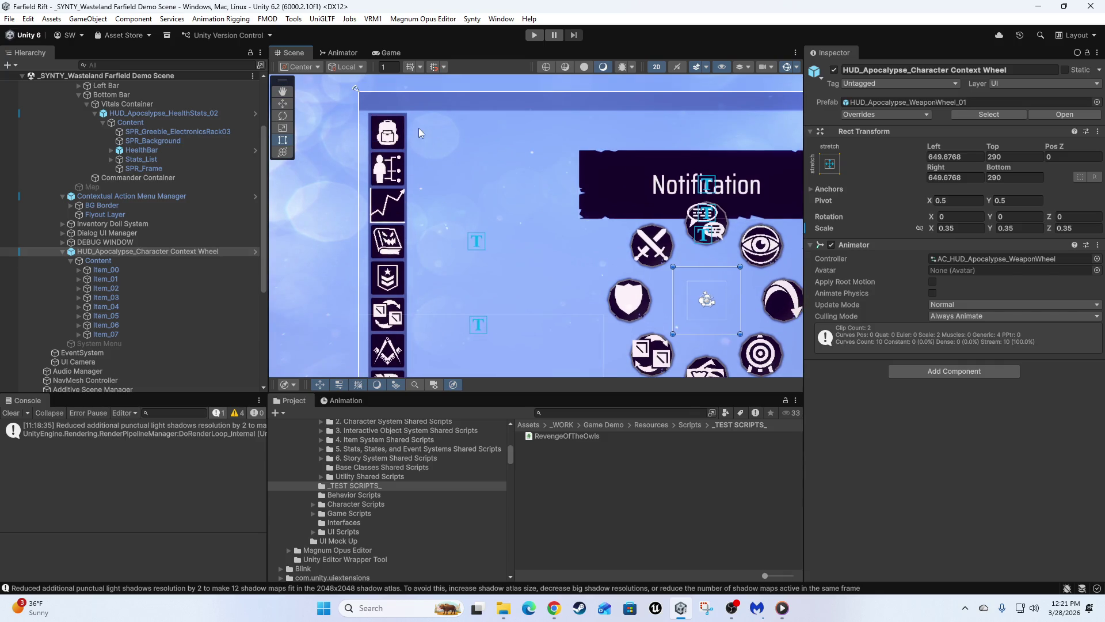
scroll(532, 271, down, 2)
mouse_move(665, 301)
mouse_down()
mouse_move(570, 224)
mouse_move(401, 249)
mouse_move(617, 163)
mouse_move(620, 179)
mouse_up()
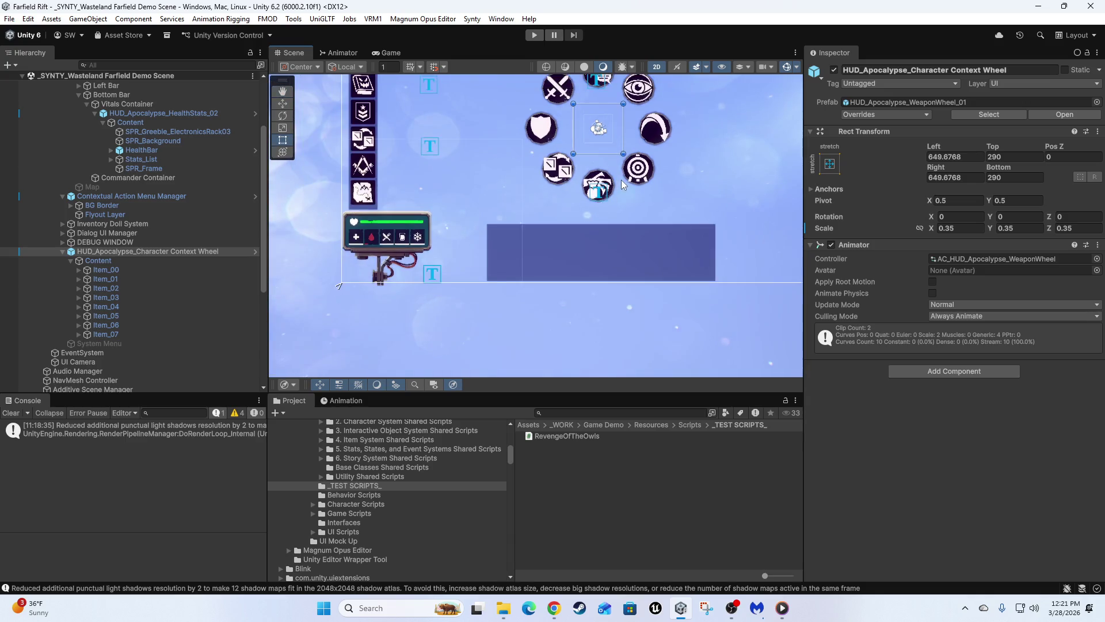
scroll(380, 230, up, 3)
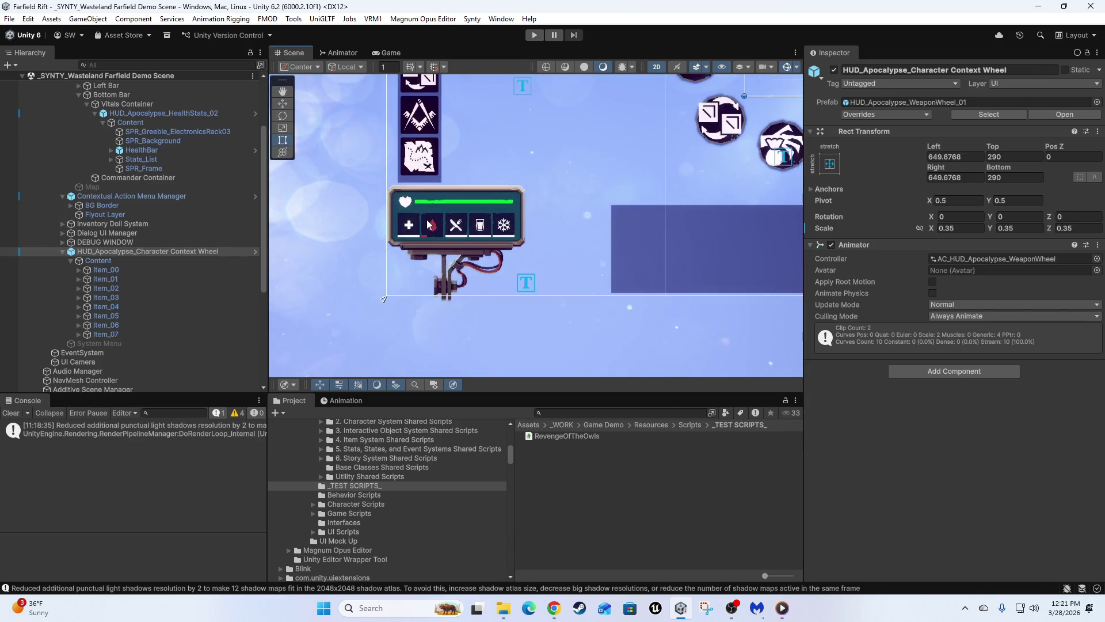
scroll(430, 224, up, 2)
click(443, 190)
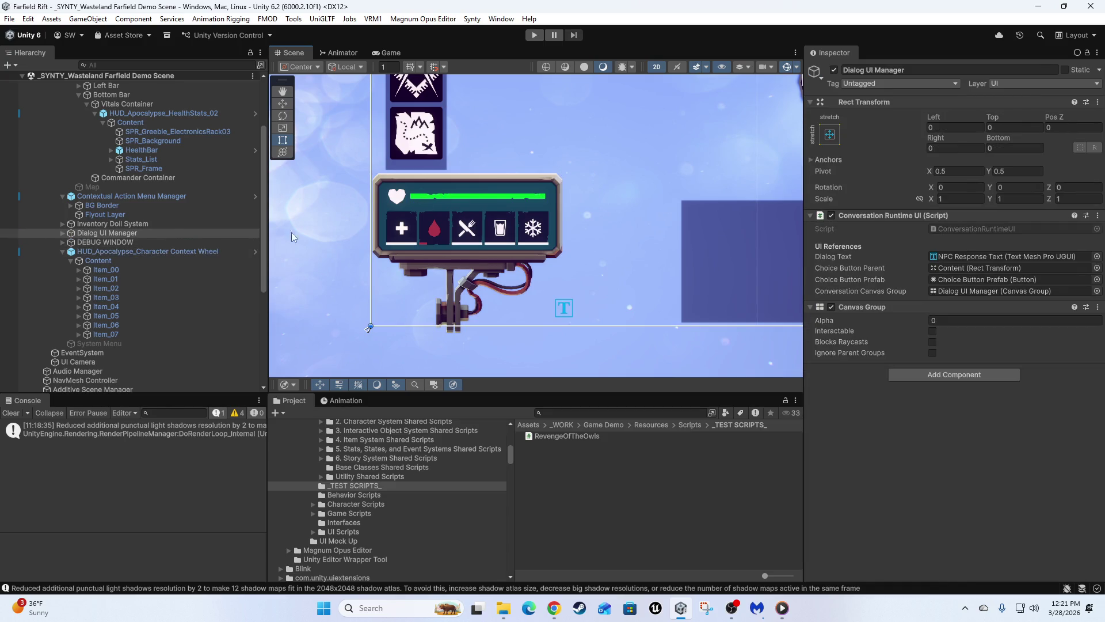
click(444, 204)
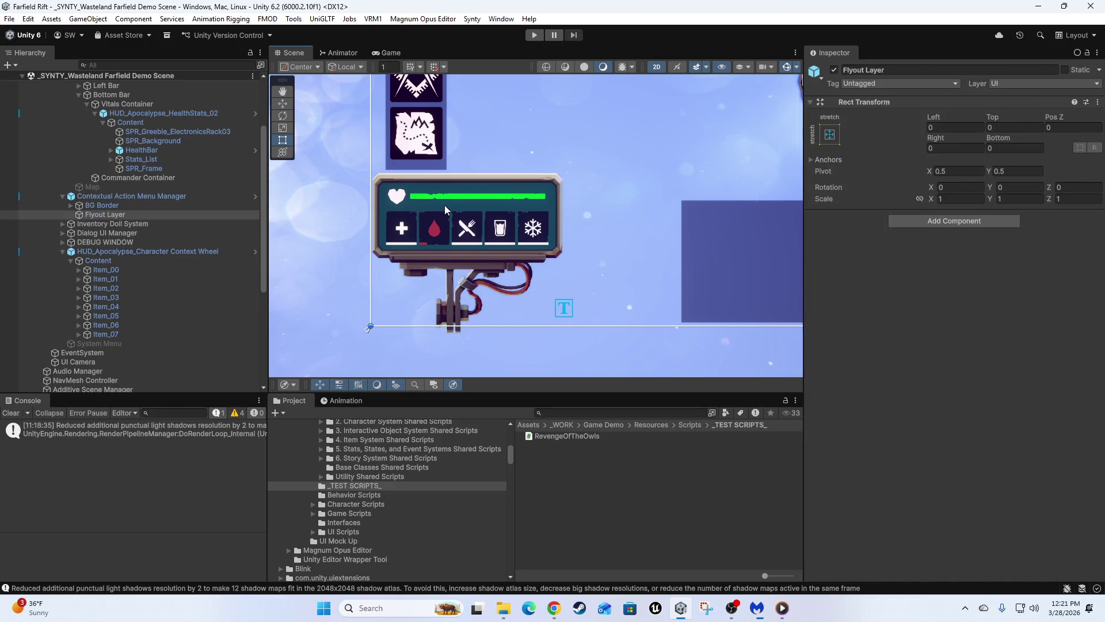
click(157, 252)
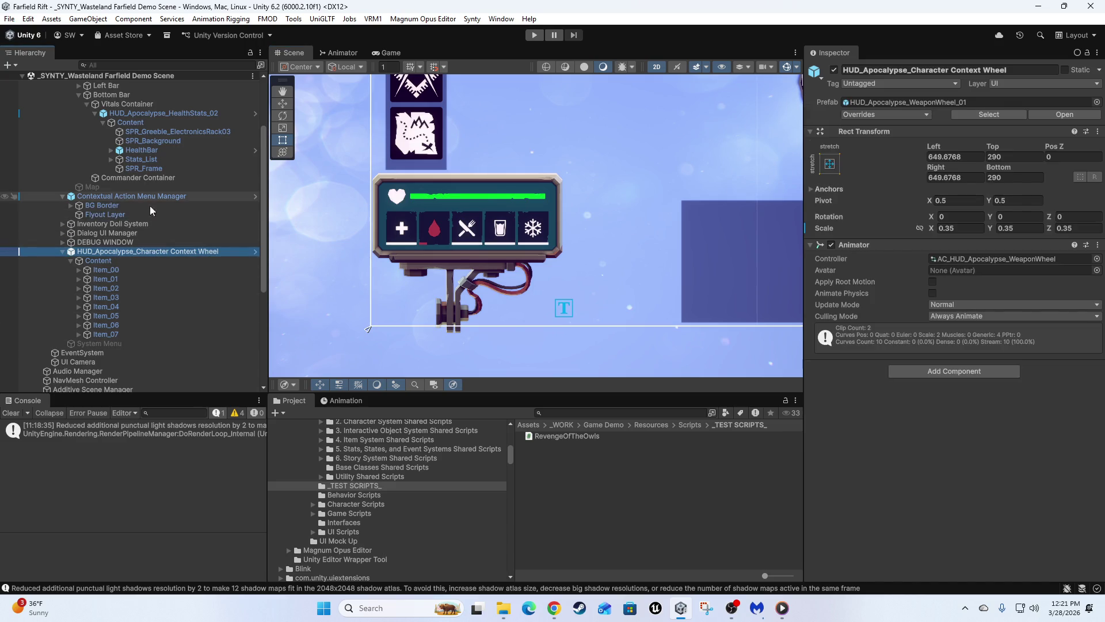
click(433, 186)
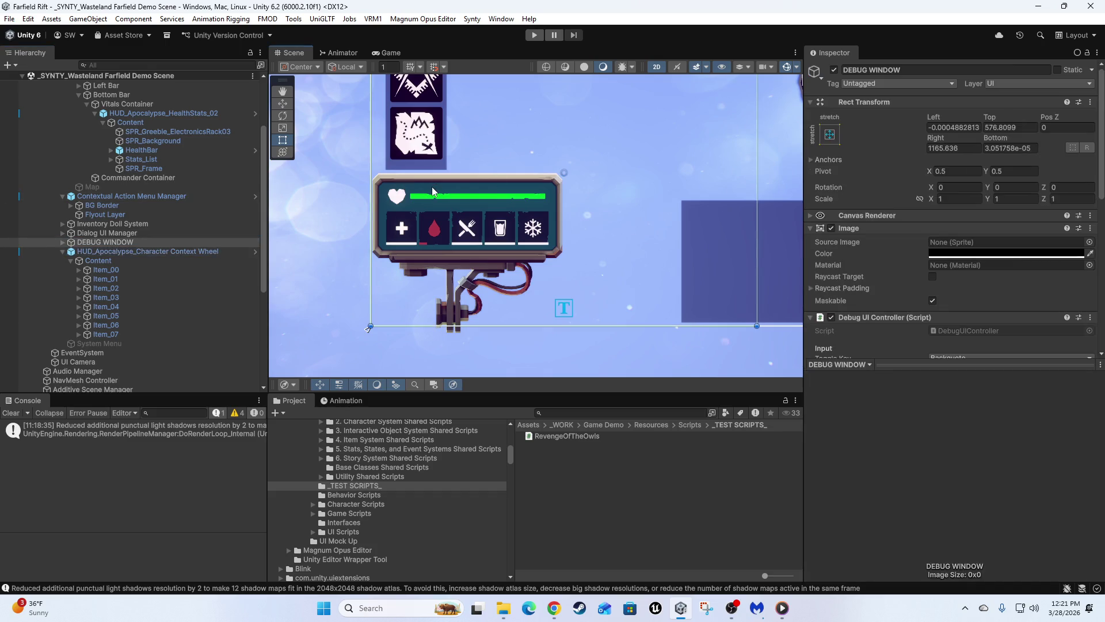
scroll(586, 219, down, 3)
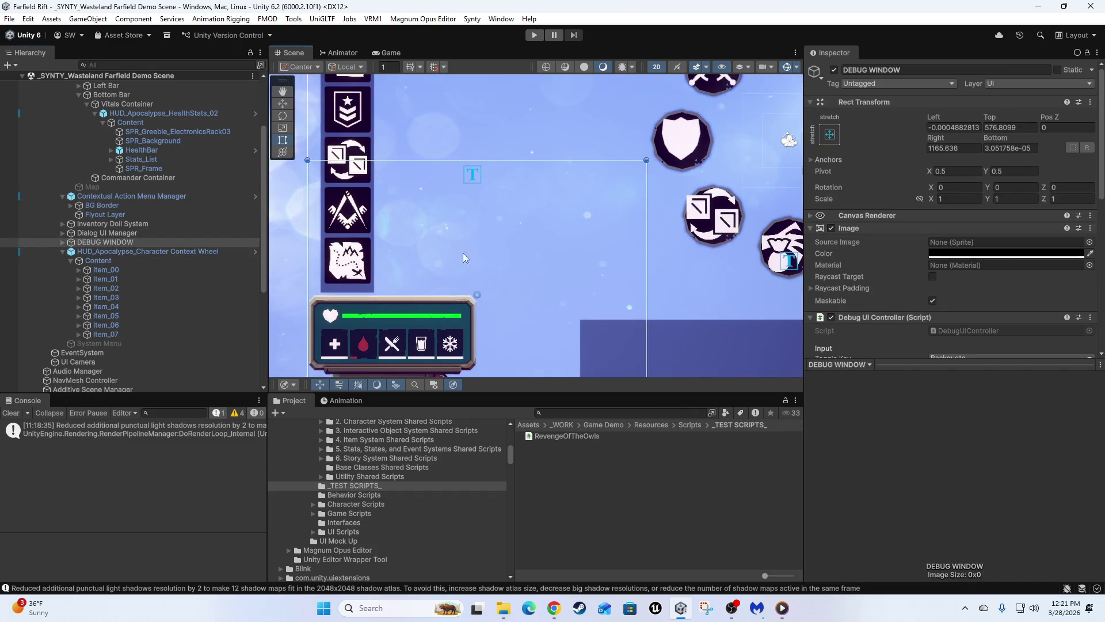
click(444, 278)
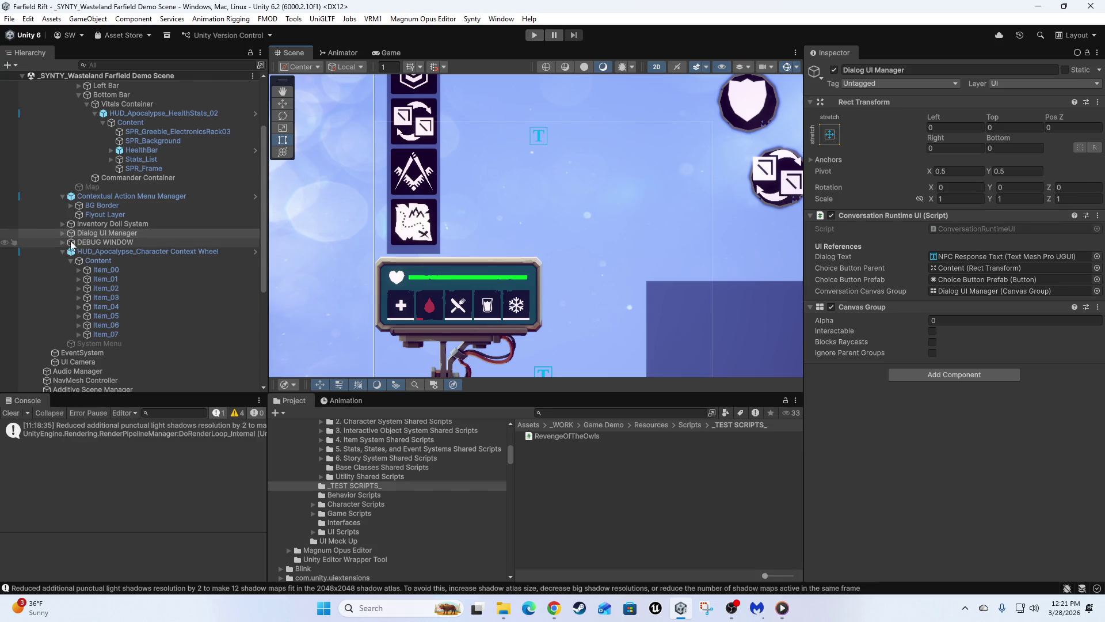
click(462, 289)
click(462, 285)
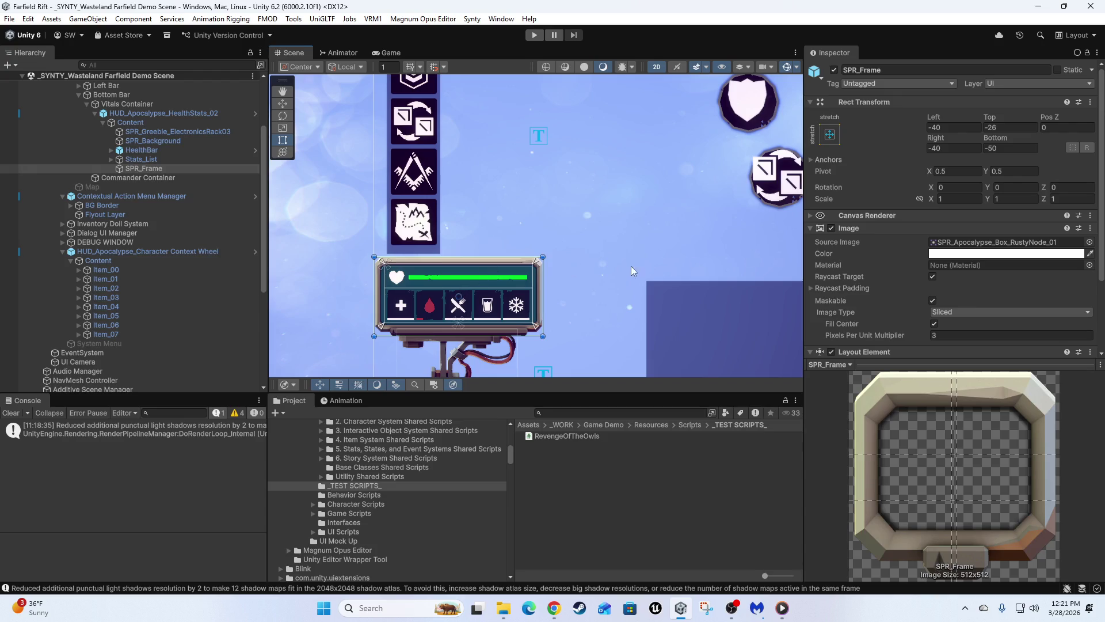
Disable SPR_Frame so the rusty border around the health widget disappears
drag(589, 272, 613, 258)
drag(409, 220, 489, 233)
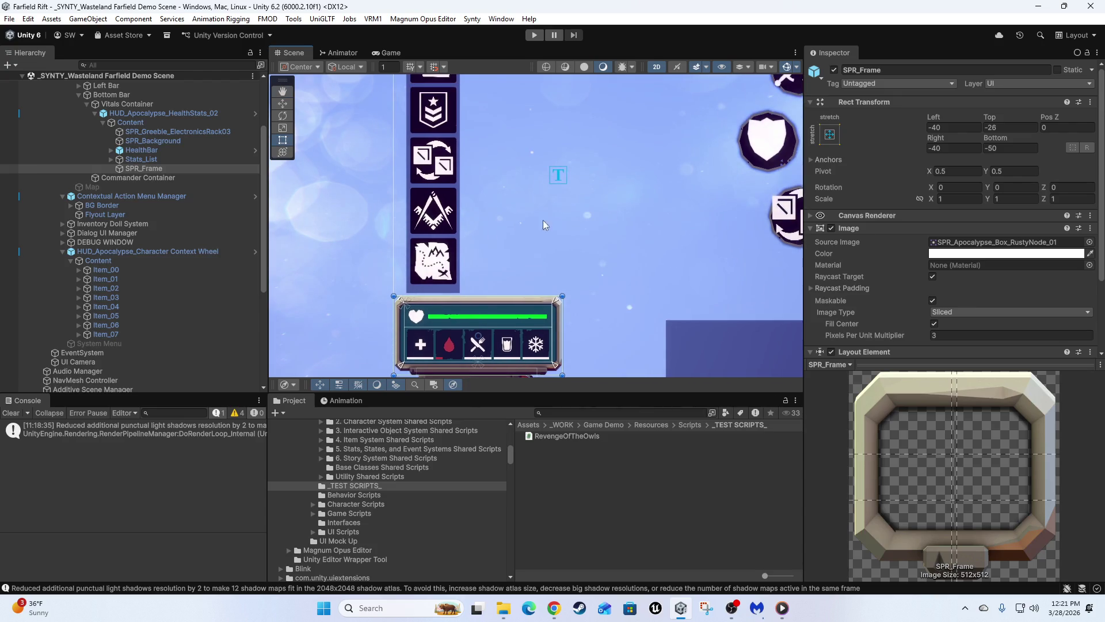
click(834, 69)
drag(634, 279, 631, 167)
drag(602, 239, 553, 263)
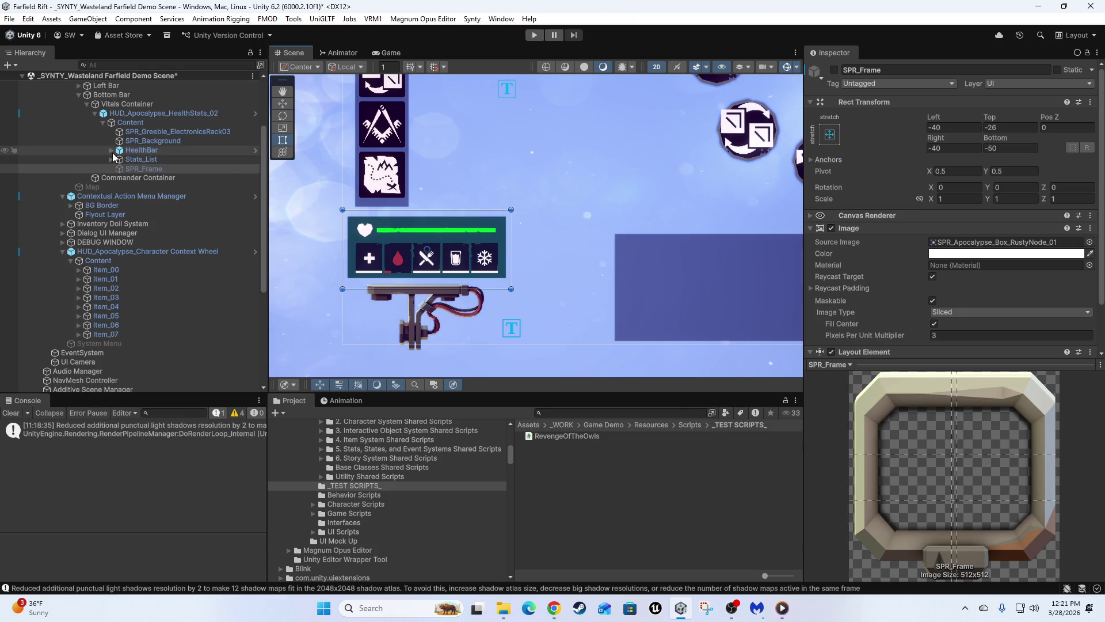
click(141, 144)
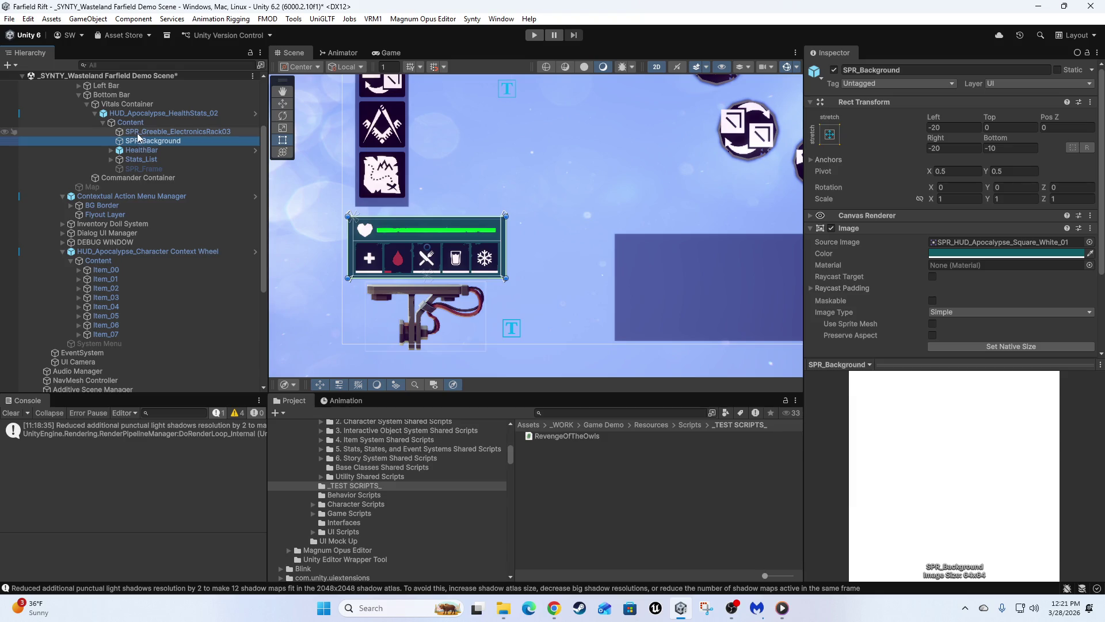
Open SPR_Background's Source Image sprite picker and browse the available sprites
click(1058, 245)
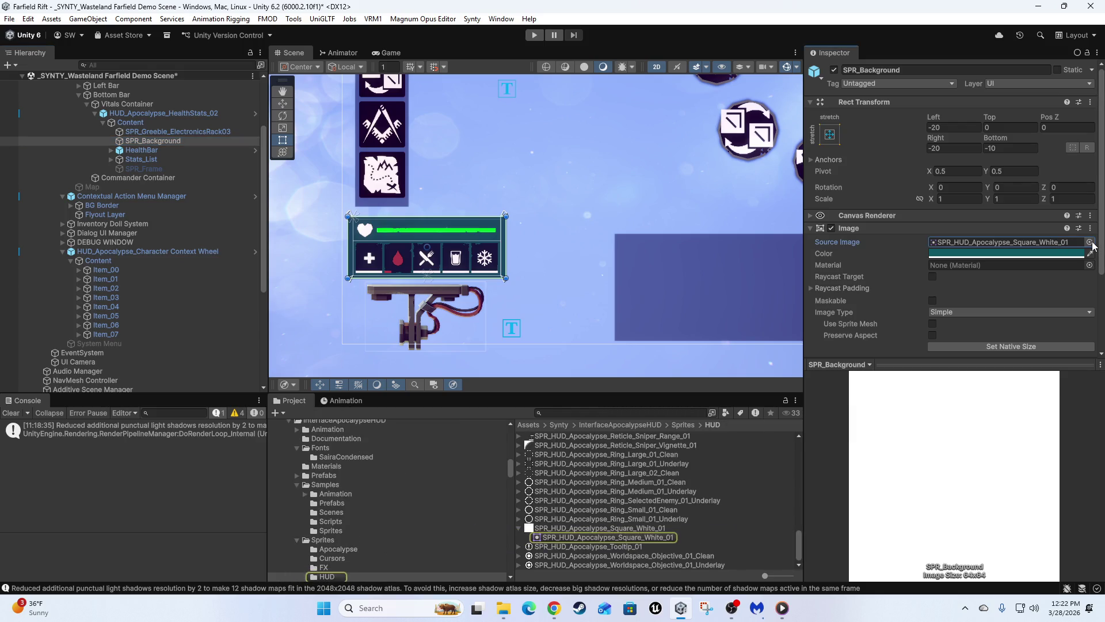
click(1090, 244)
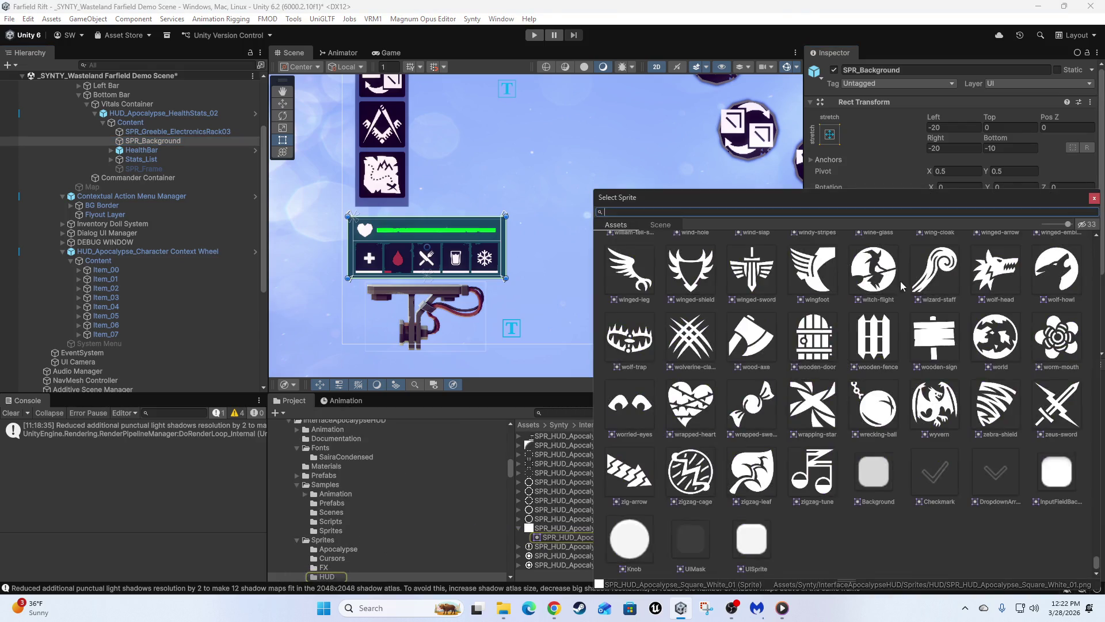
scroll(846, 417, up, 15)
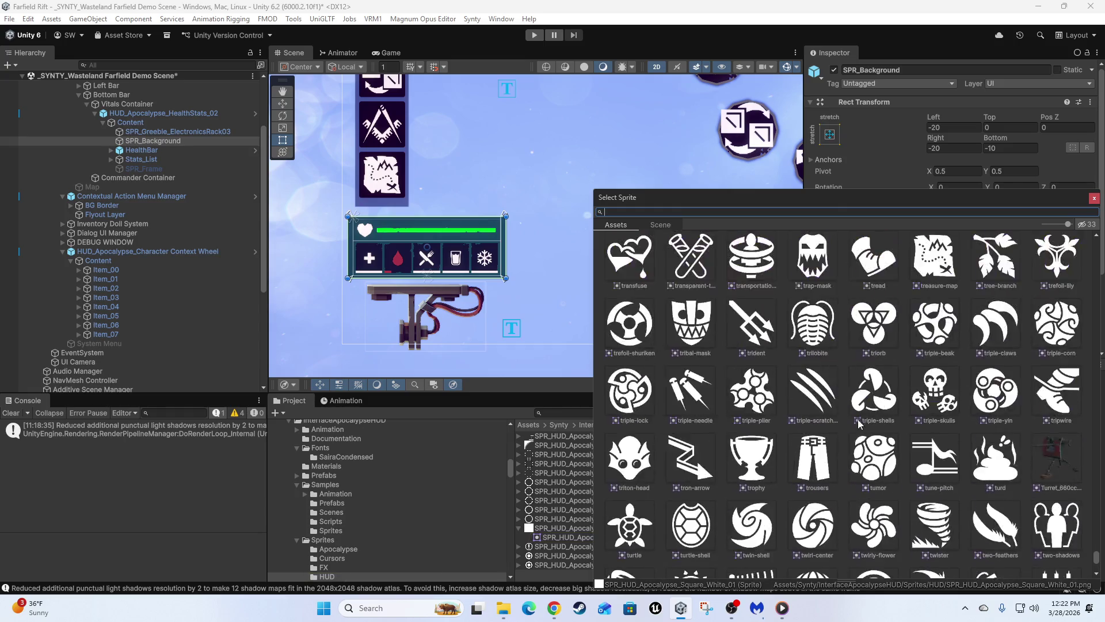
scroll(873, 402, up, 15)
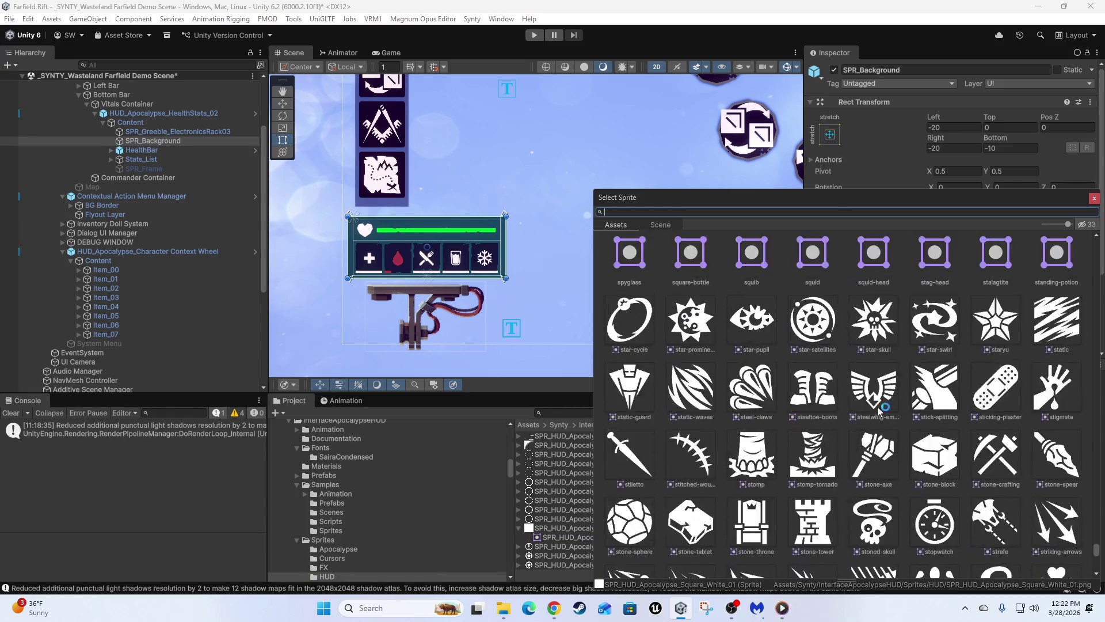
scroll(873, 411, up, 3)
scroll(871, 419, down, 2)
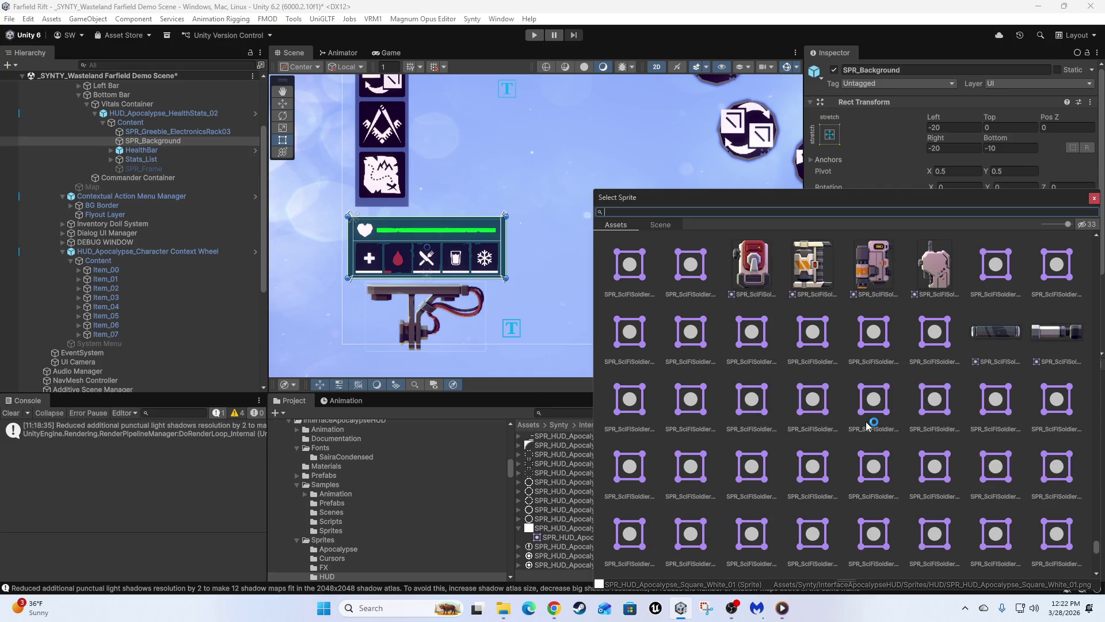
scroll(869, 427, down, 3)
scroll(783, 452, up, 3)
scroll(783, 449, down, 2)
scroll(784, 448, up, 6)
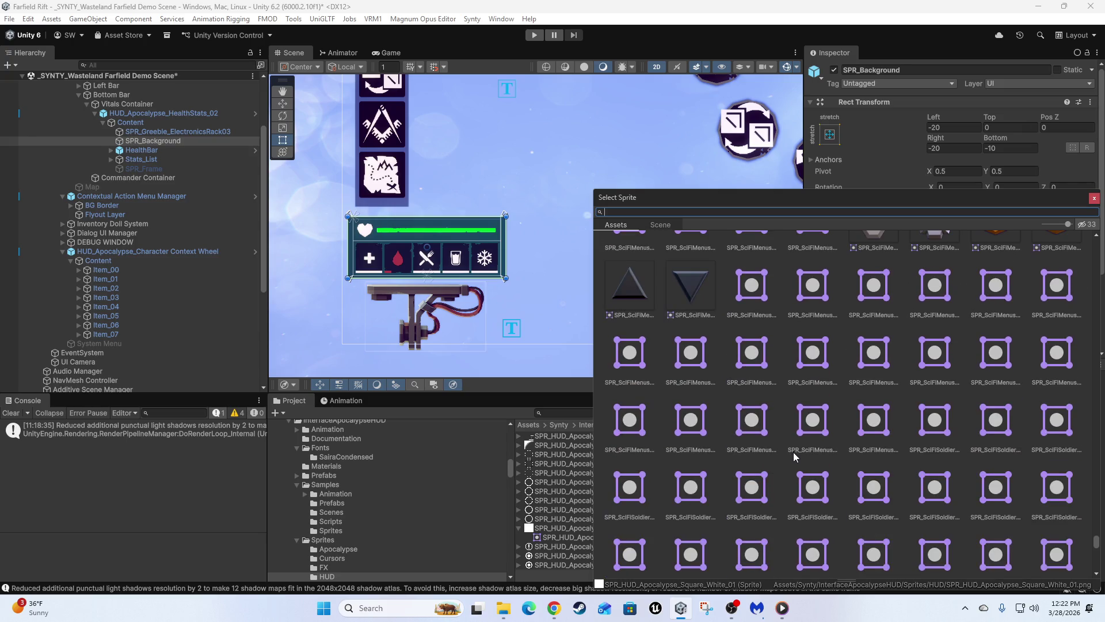
scroll(794, 457, down, 3)
scroll(794, 457, up, 5)
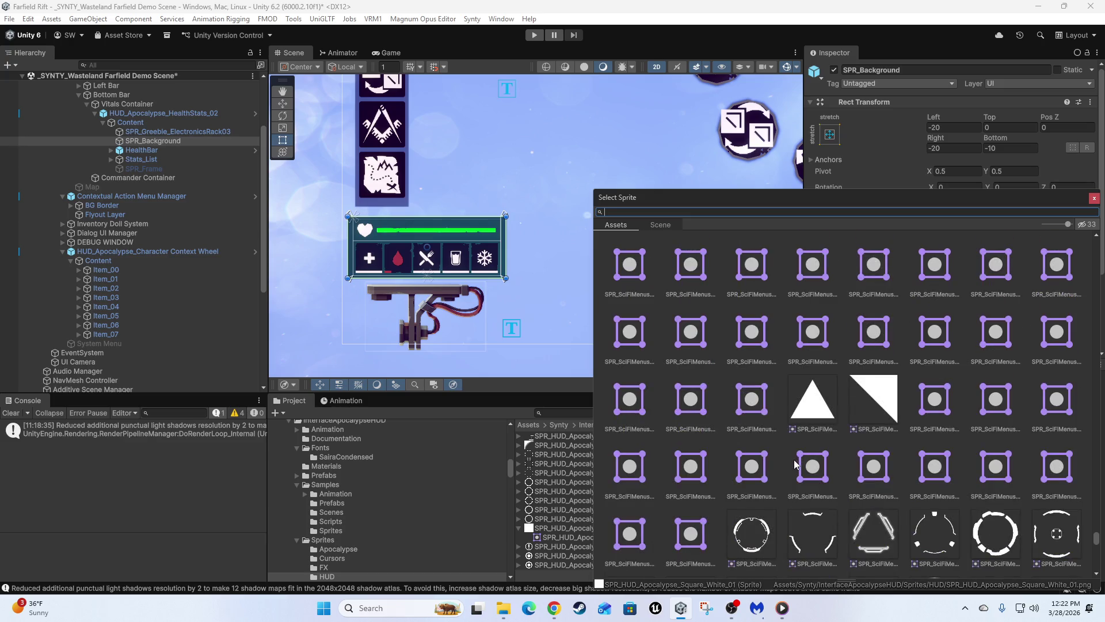
scroll(797, 460, down, 2)
scroll(800, 460, up, 6)
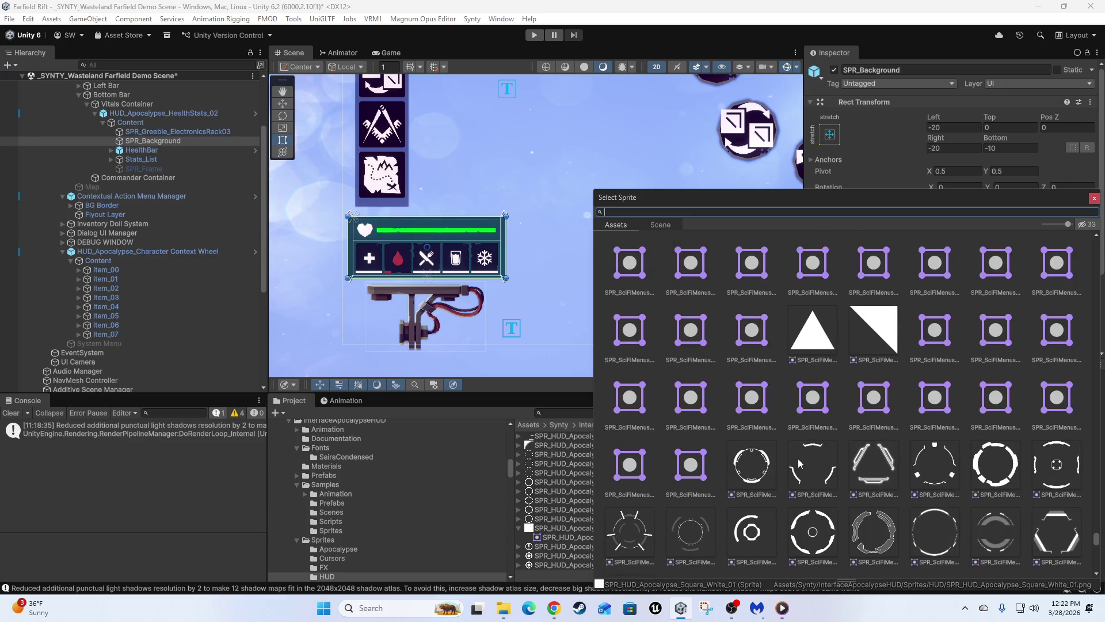
scroll(798, 465, down, 3)
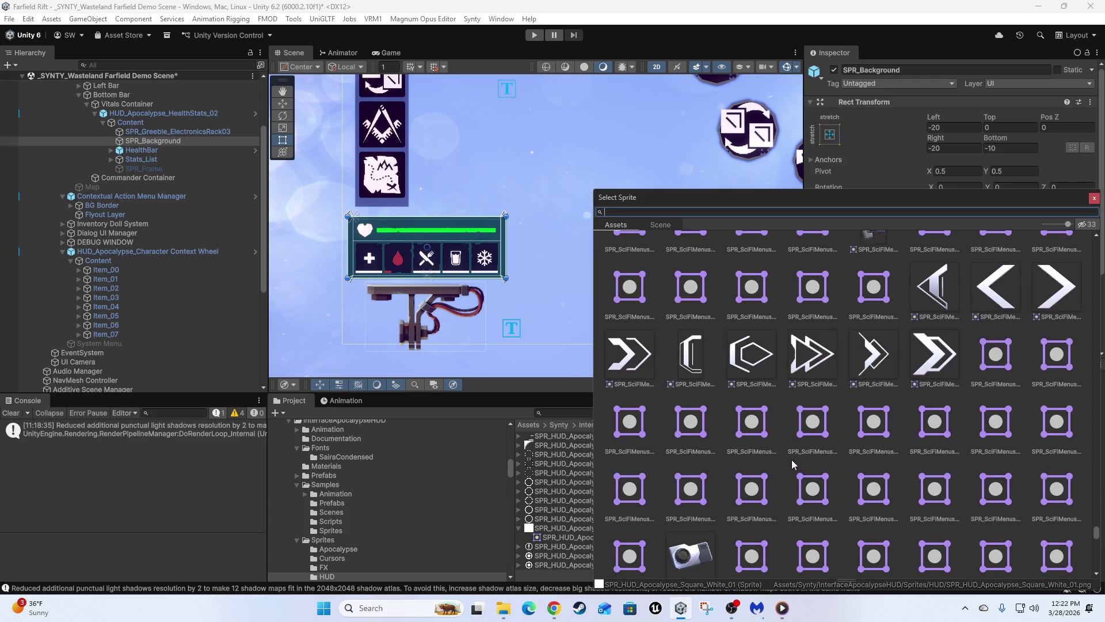
scroll(794, 461, up, 5)
scroll(803, 455, up, 2)
scroll(806, 449, down, 8)
scroll(809, 440, up, 10)
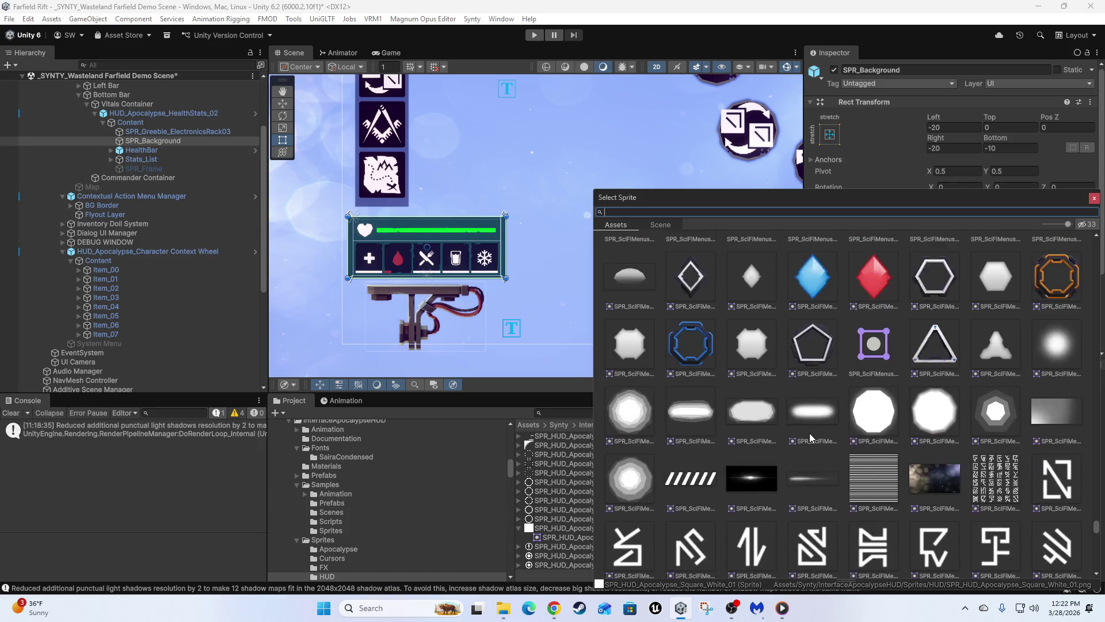
scroll(813, 437, up, 5)
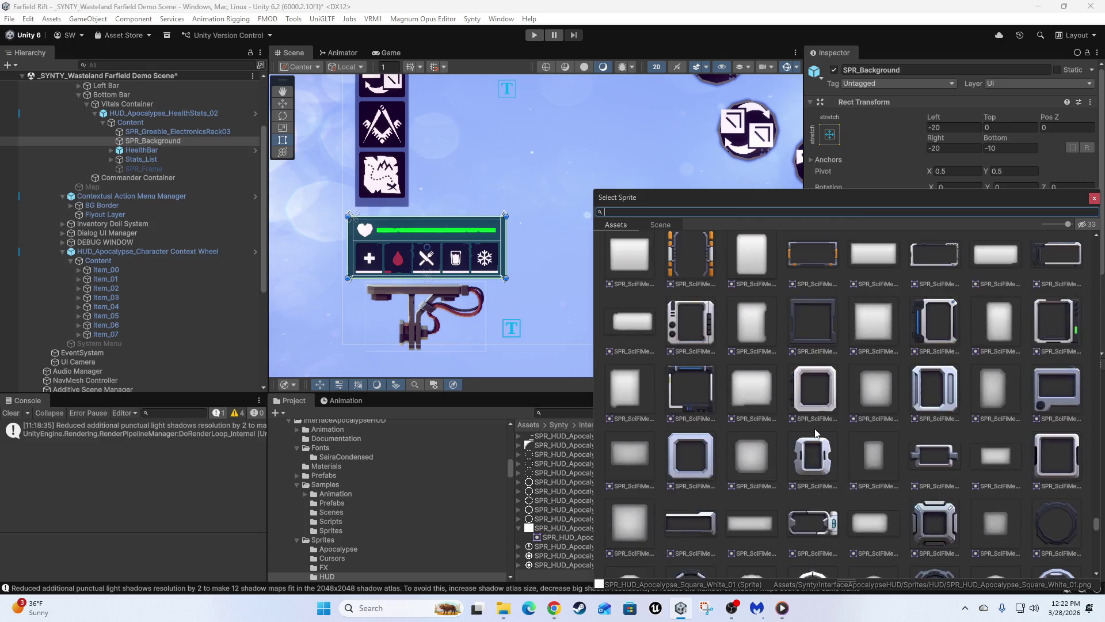
scroll(822, 427, up, 15)
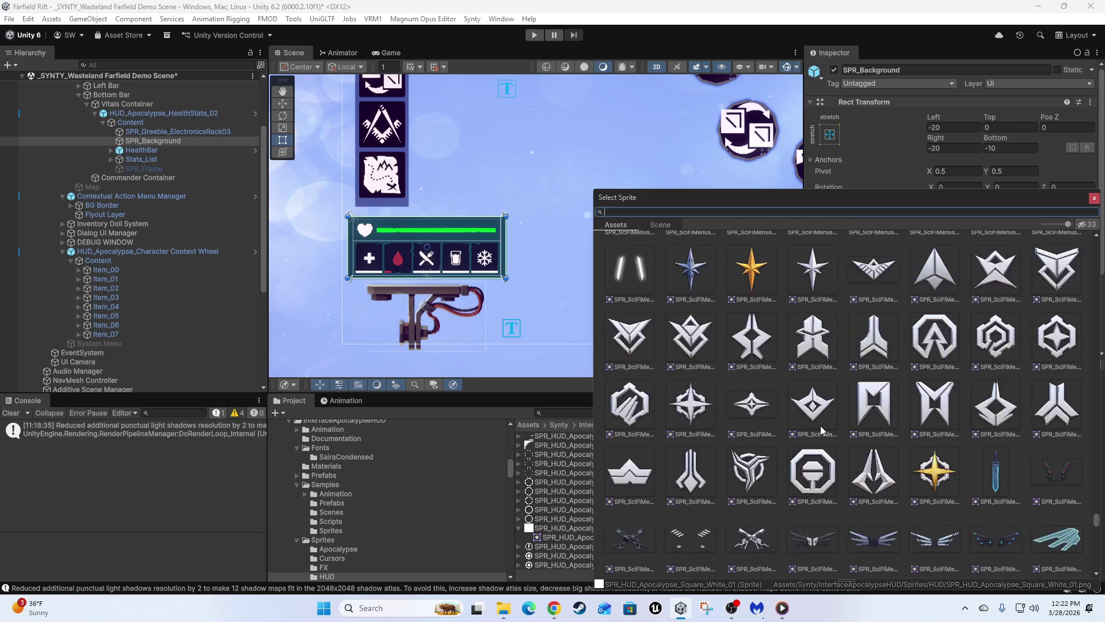
scroll(822, 429, up, 15)
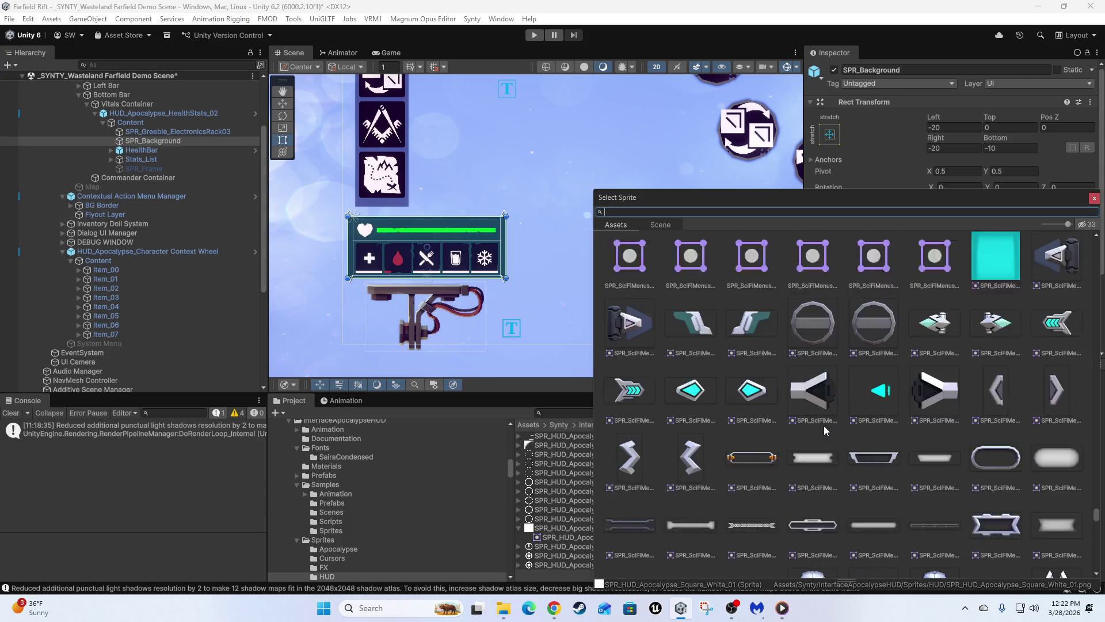
scroll(827, 428, up, 15)
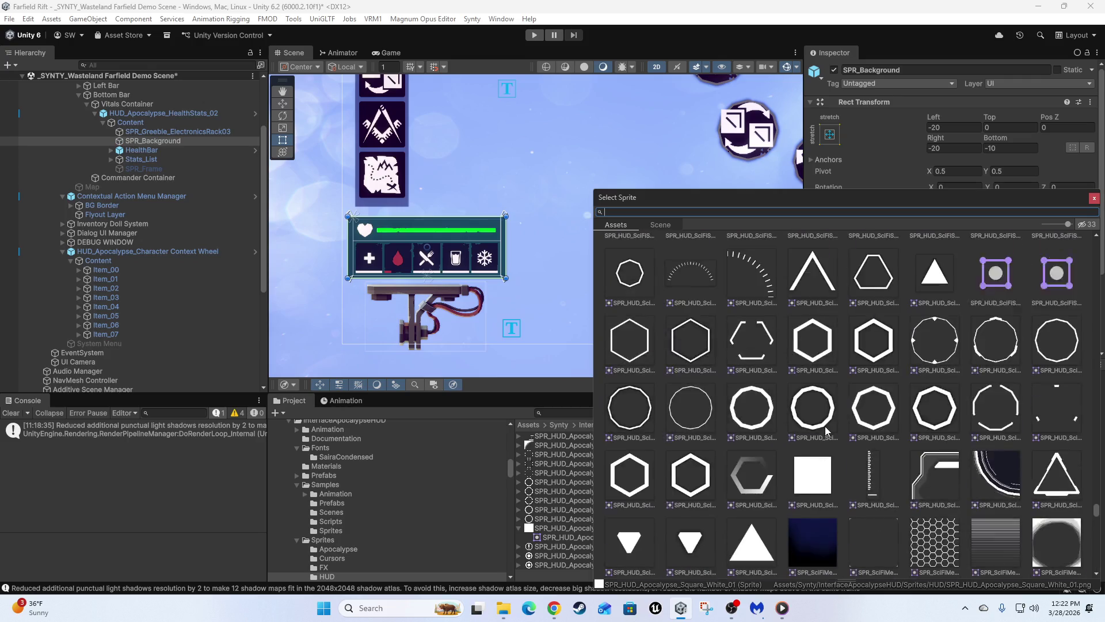
scroll(827, 426, up, 15)
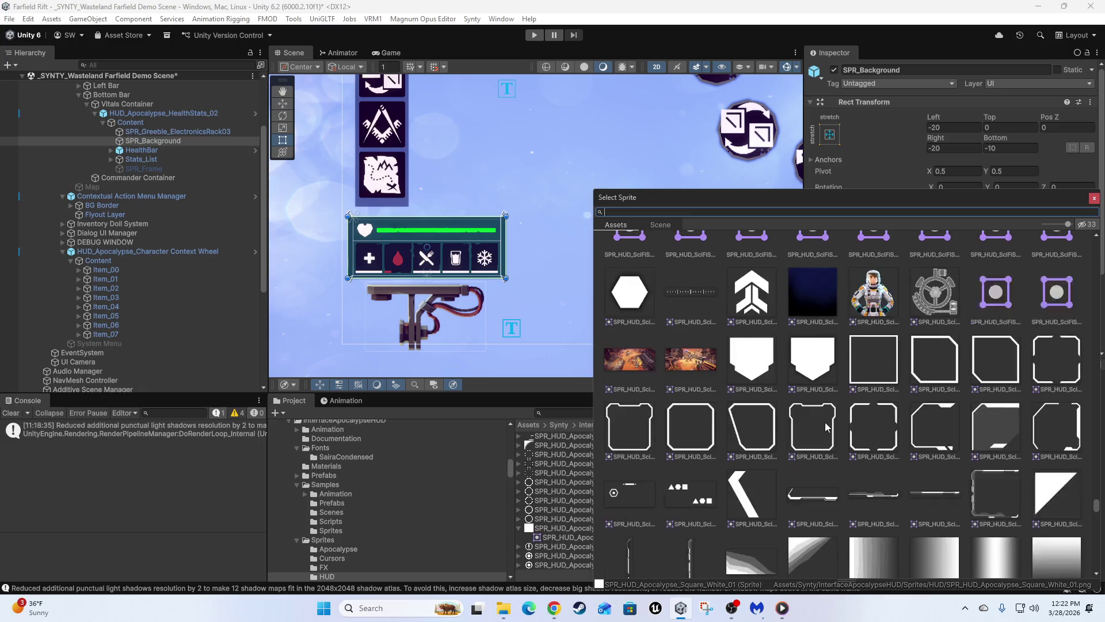
scroll(823, 425, up, 15)
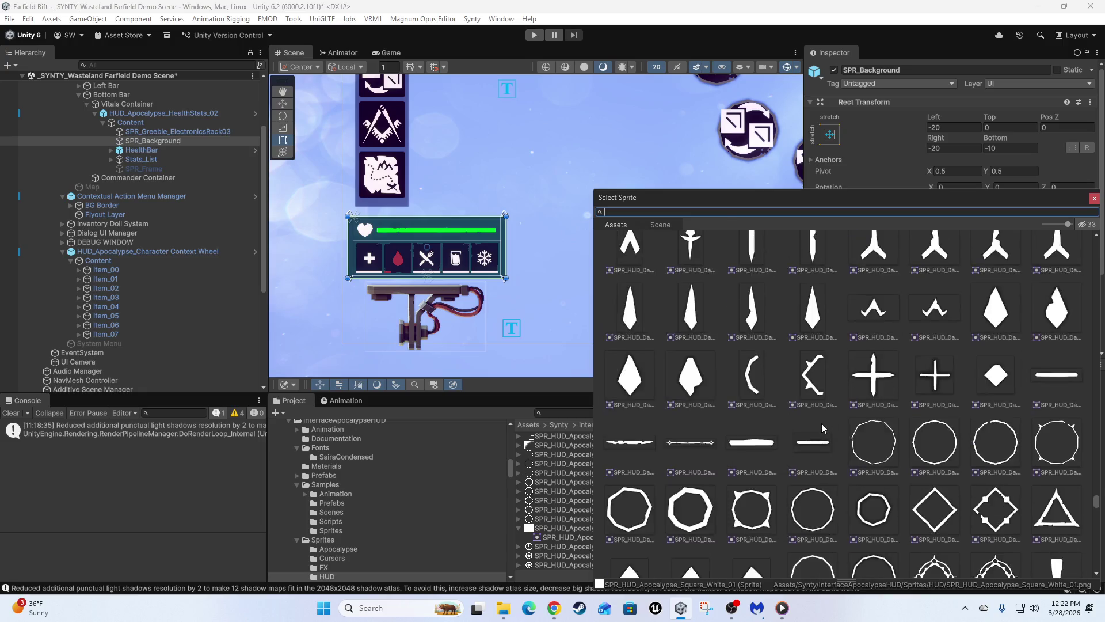
scroll(820, 427, up, 15)
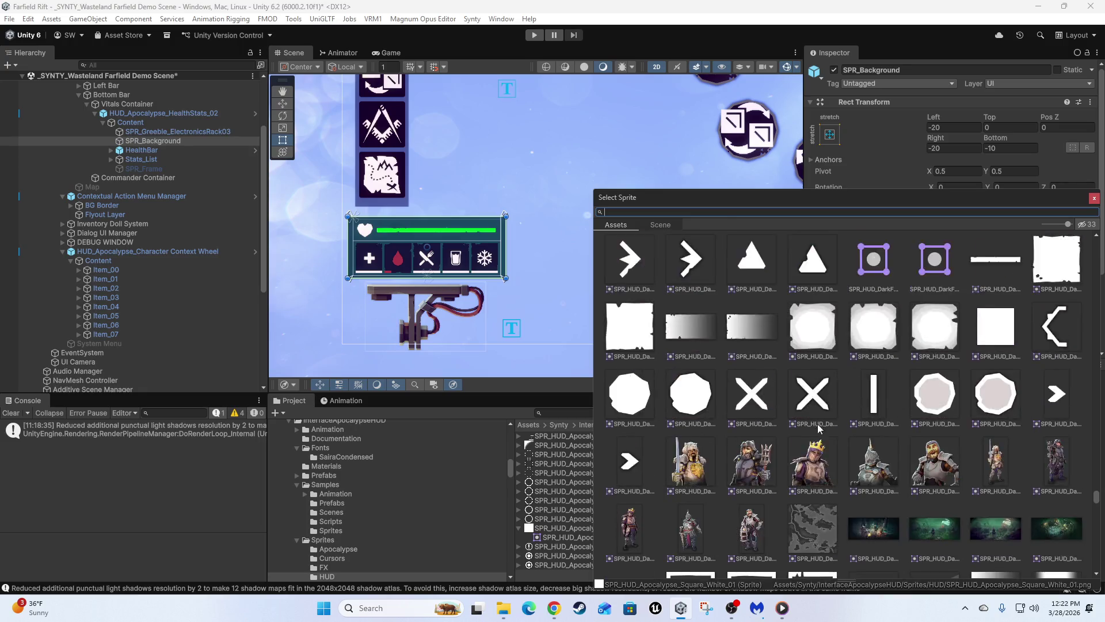
scroll(1039, 412, down, 4)
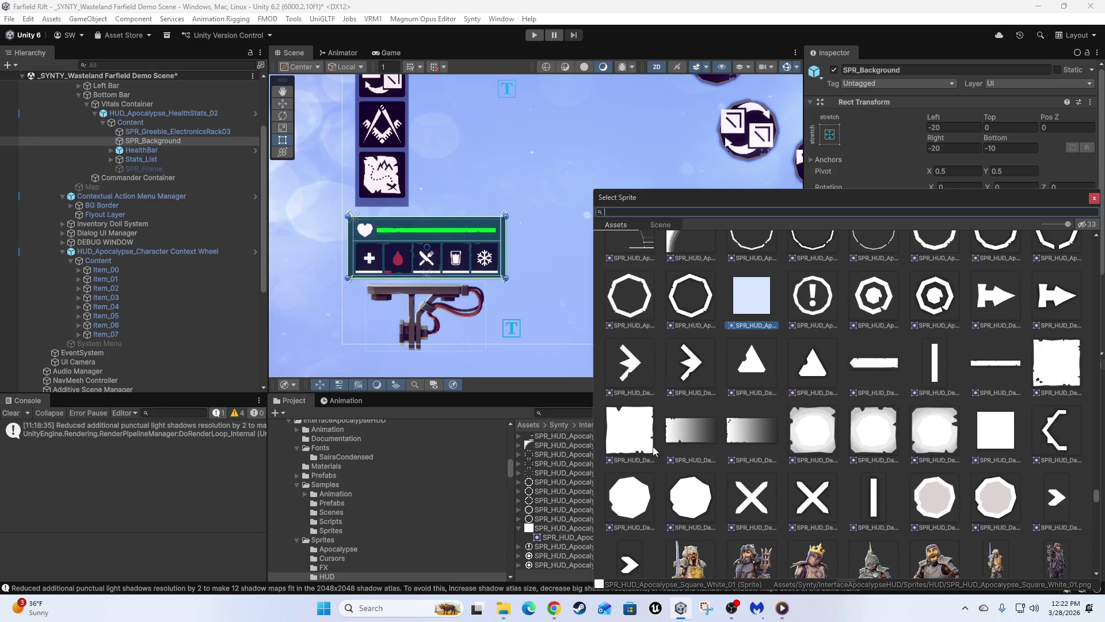
Try parchment and Apocalypse box sprites, settling on SPR_HUD_Apocalypse_Box_Medium_04
click(636, 437)
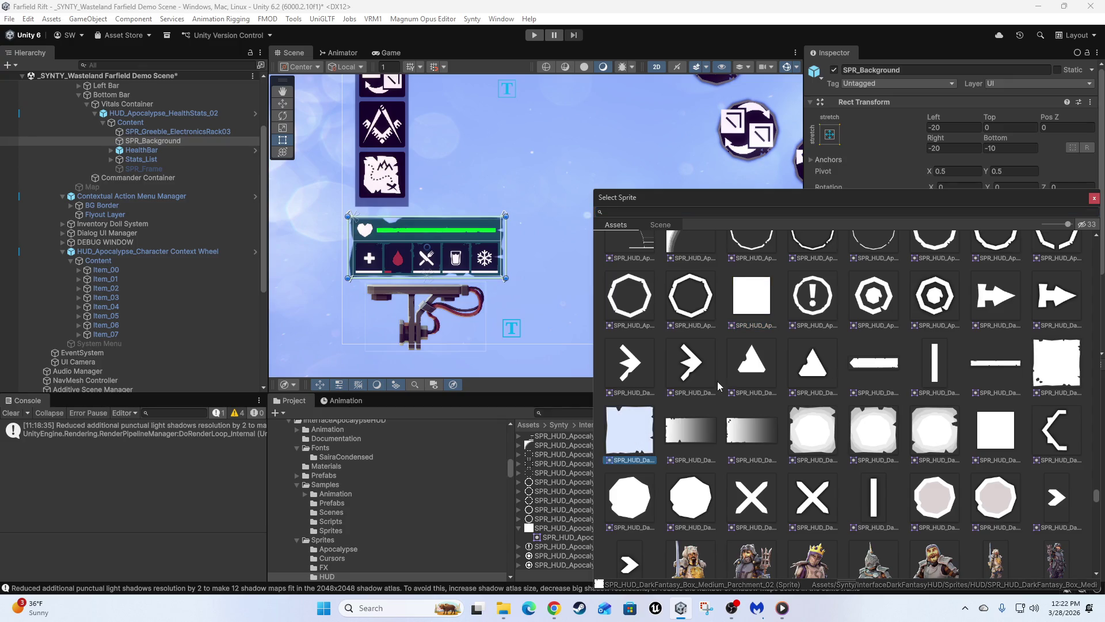
scroll(788, 391, up, 2)
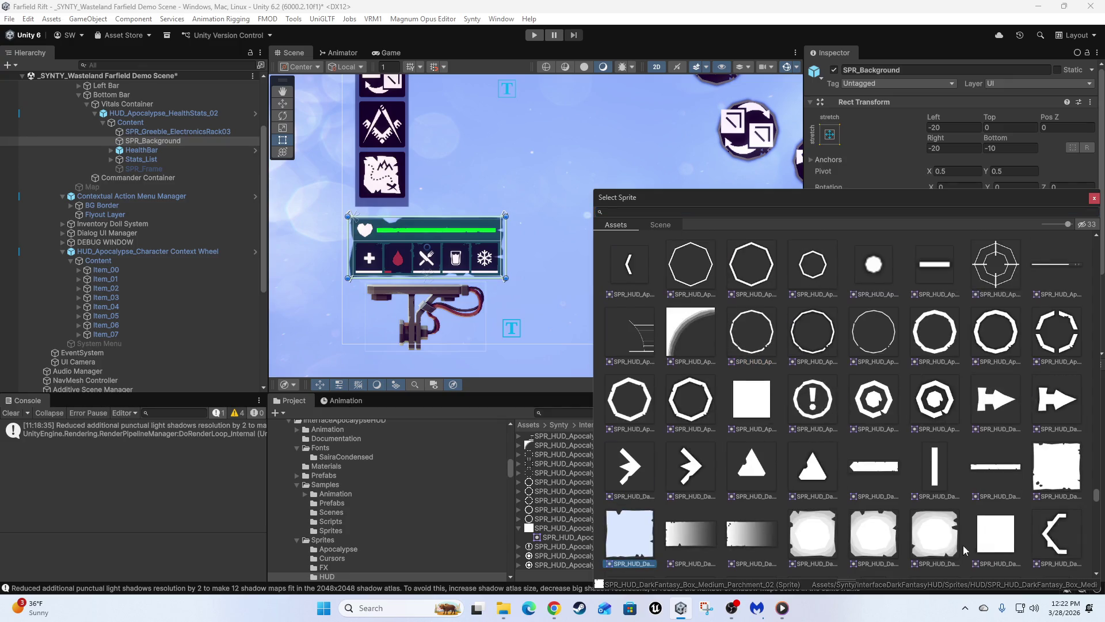
click(1058, 478)
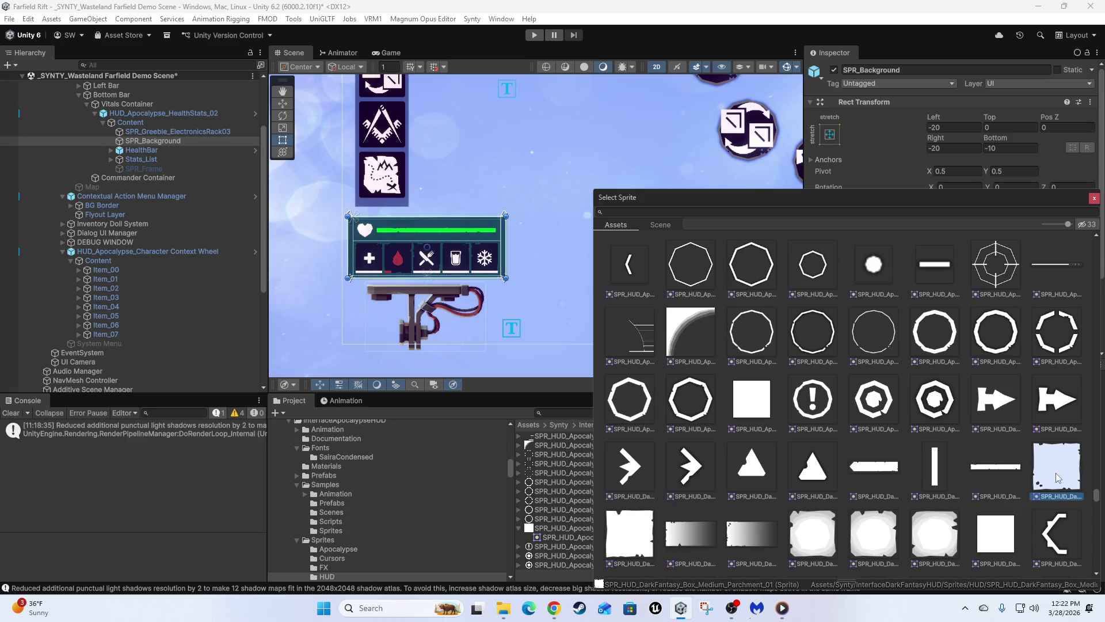
click(873, 537)
click(825, 534)
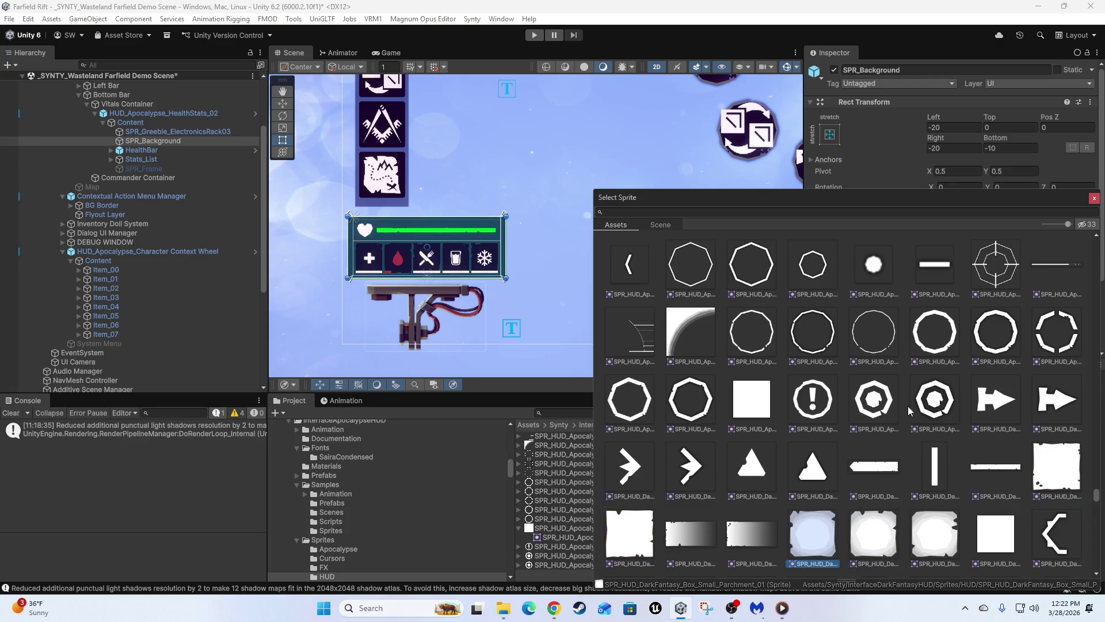
scroll(894, 432, up, 8)
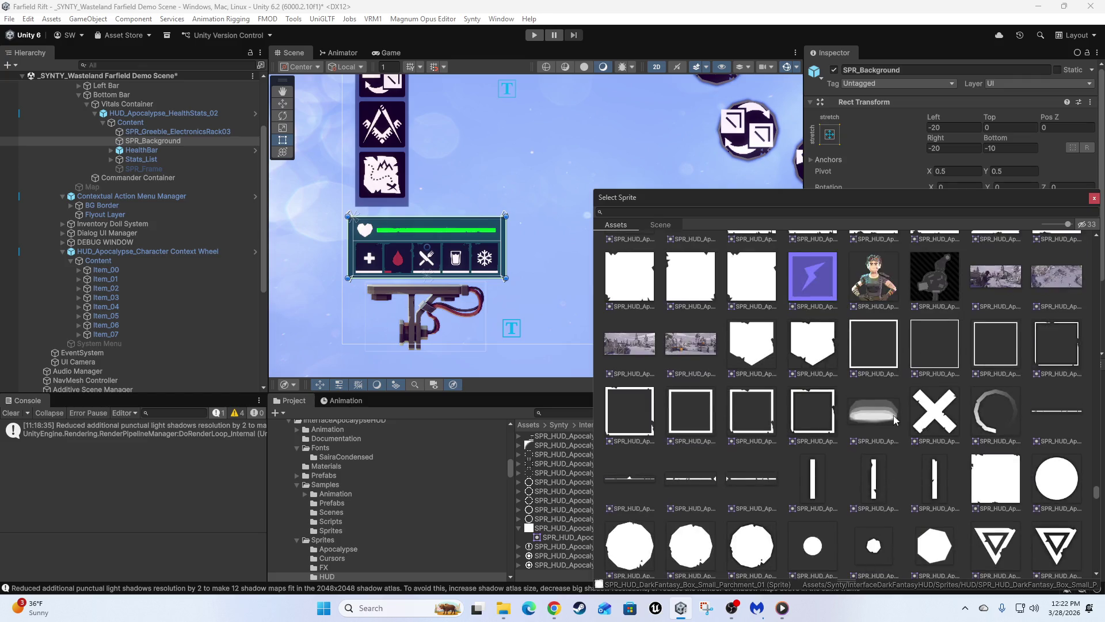
click(696, 276)
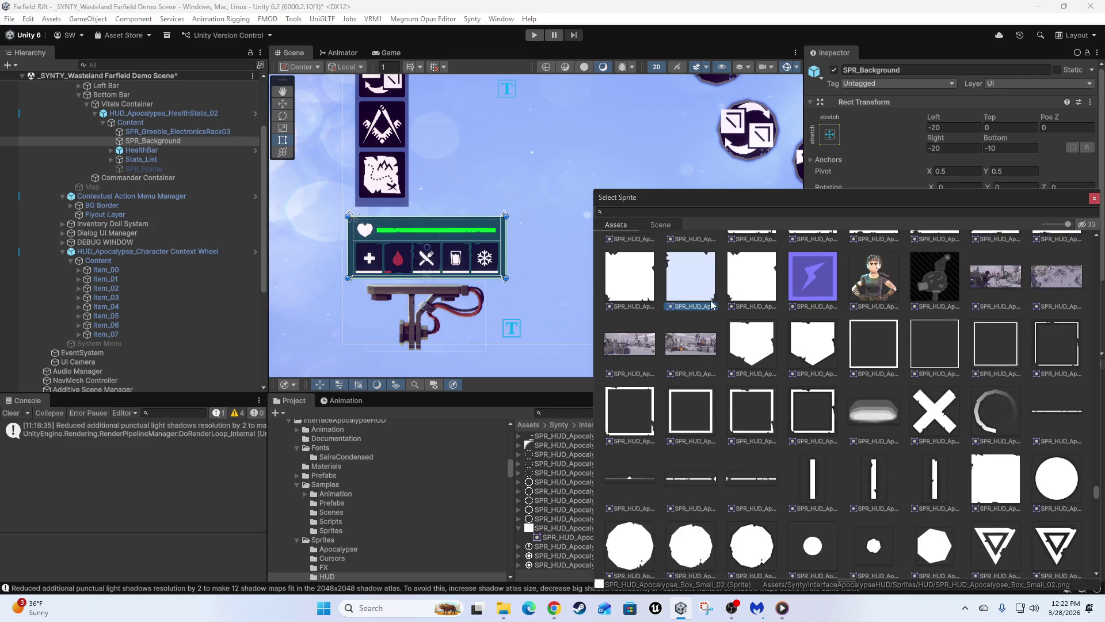
click(755, 271)
click(629, 282)
scroll(648, 346, up, 2)
click(872, 353)
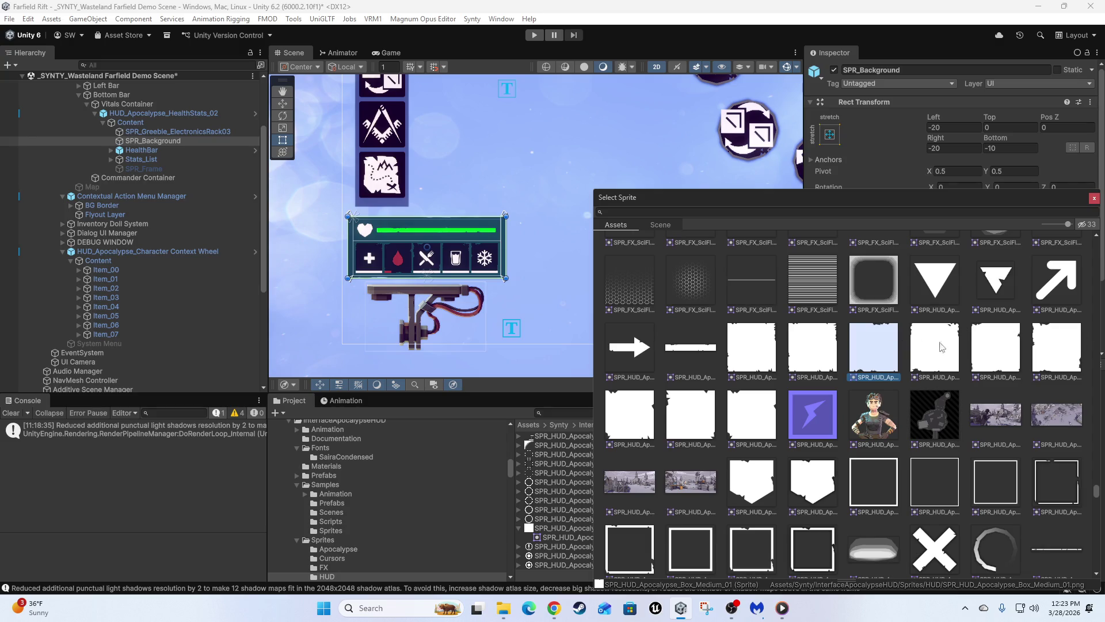
click(1064, 353)
scroll(582, 285, up, 3)
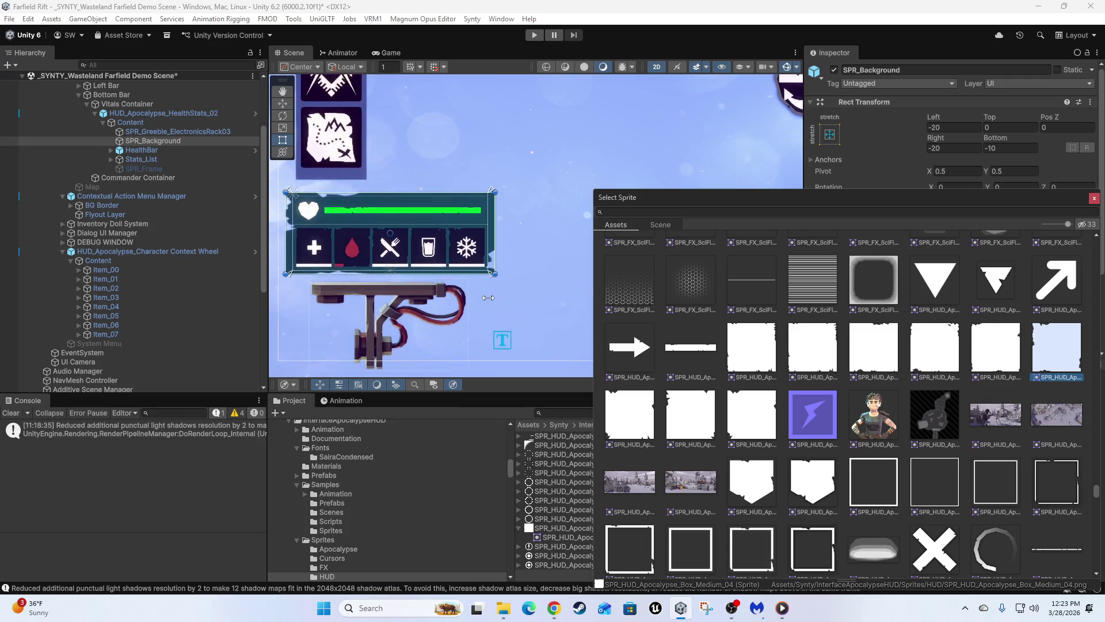
click(622, 290)
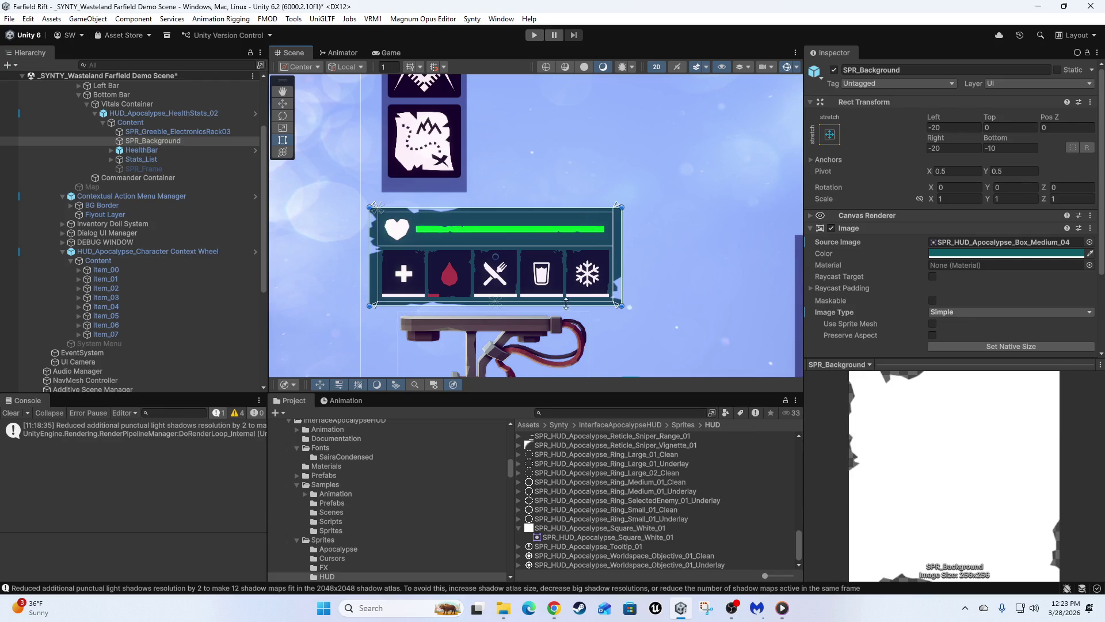
Tint SPR_Background's Image colour dark navy, hex 104865
click(960, 254)
mouse_move(973, 305)
mouse_down()
mouse_move(981, 340)
mouse_move(975, 330)
mouse_up()
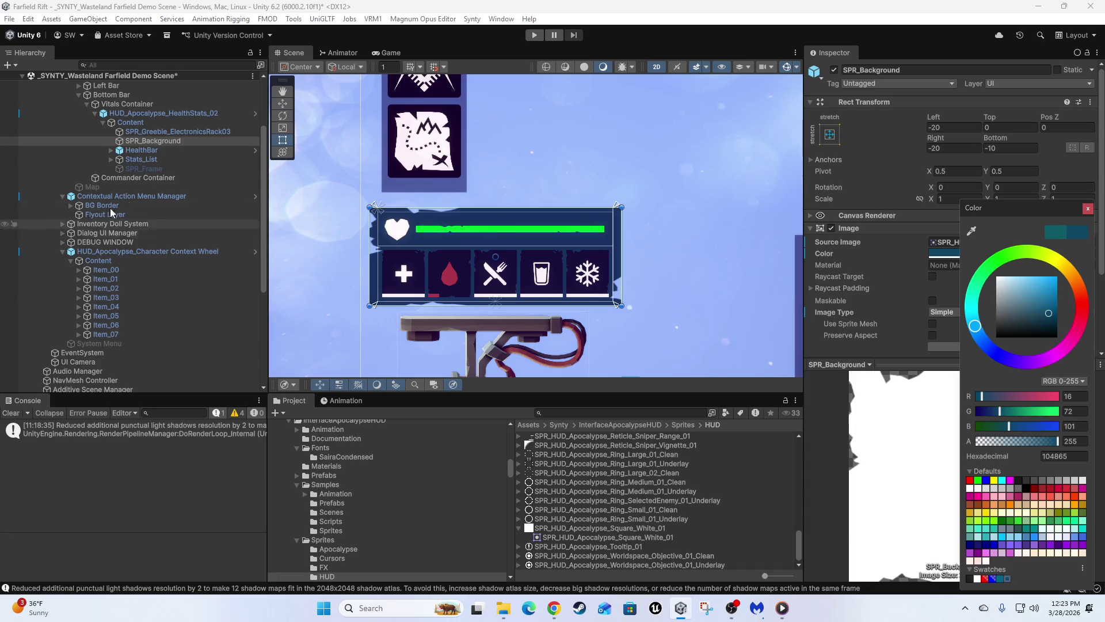
click(143, 131)
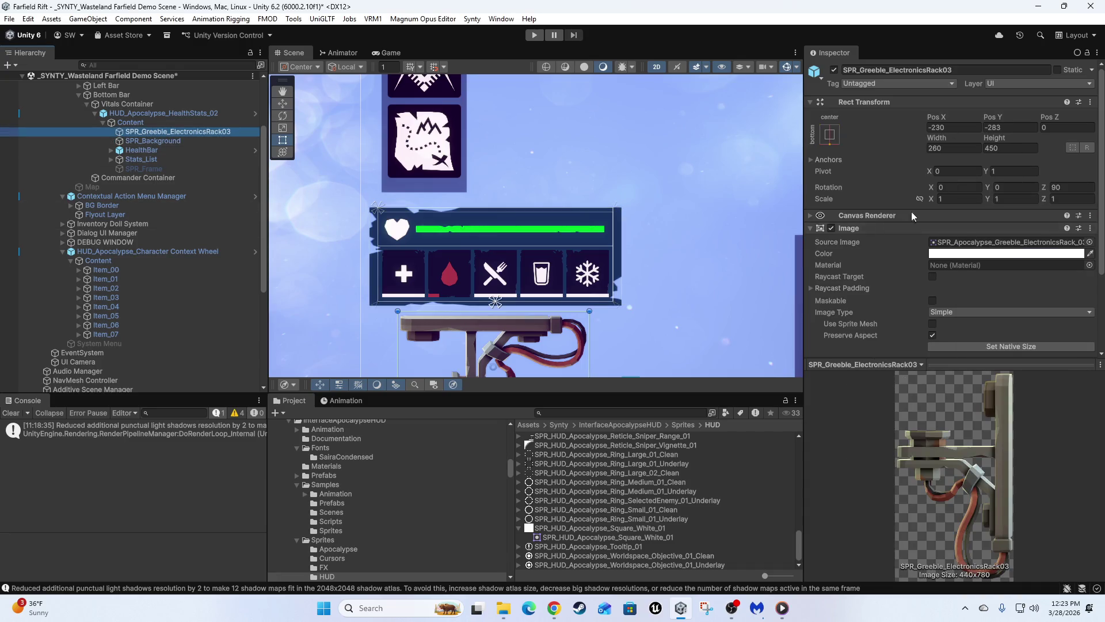
Disable SPR_Greeble_ElectronicsRack03 and preview the HUD in a maximised Game view
click(834, 69)
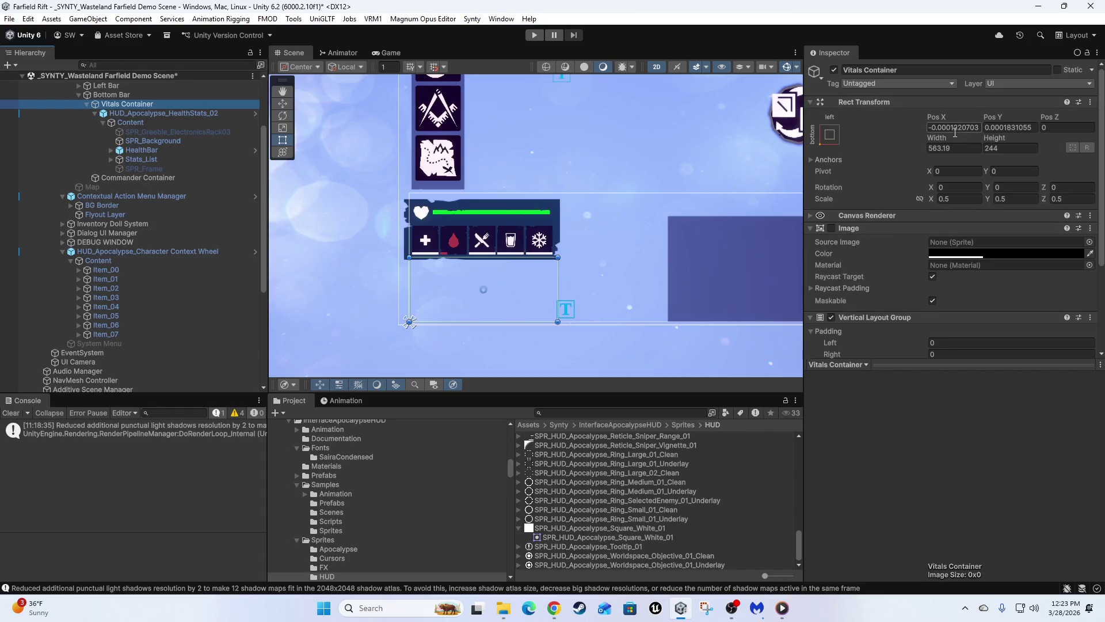
click(832, 138)
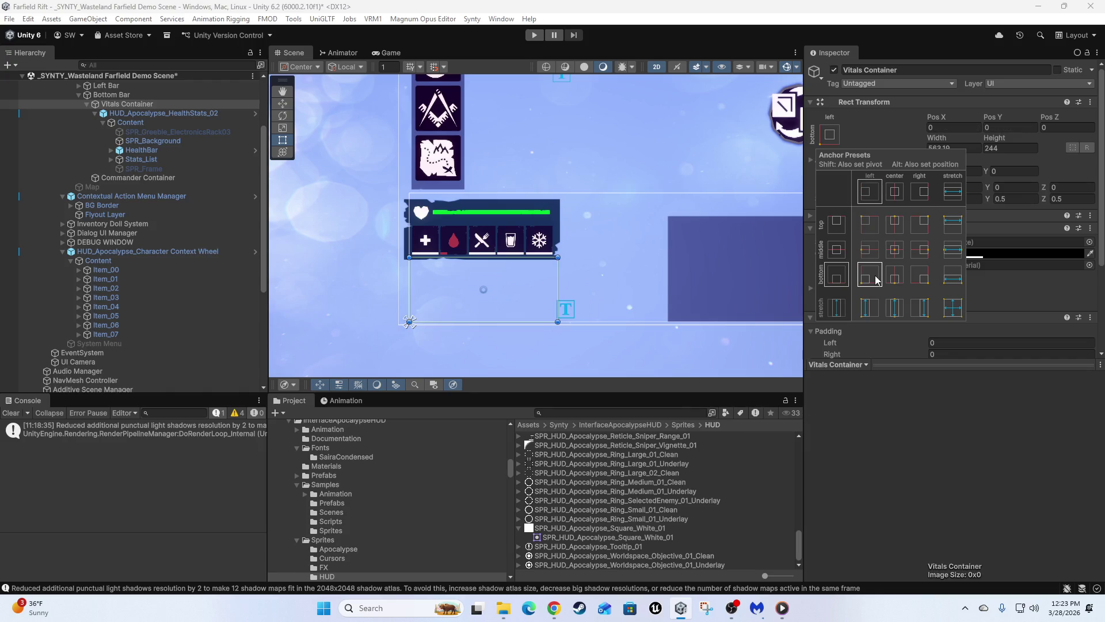
scroll(116, 144, up, 3)
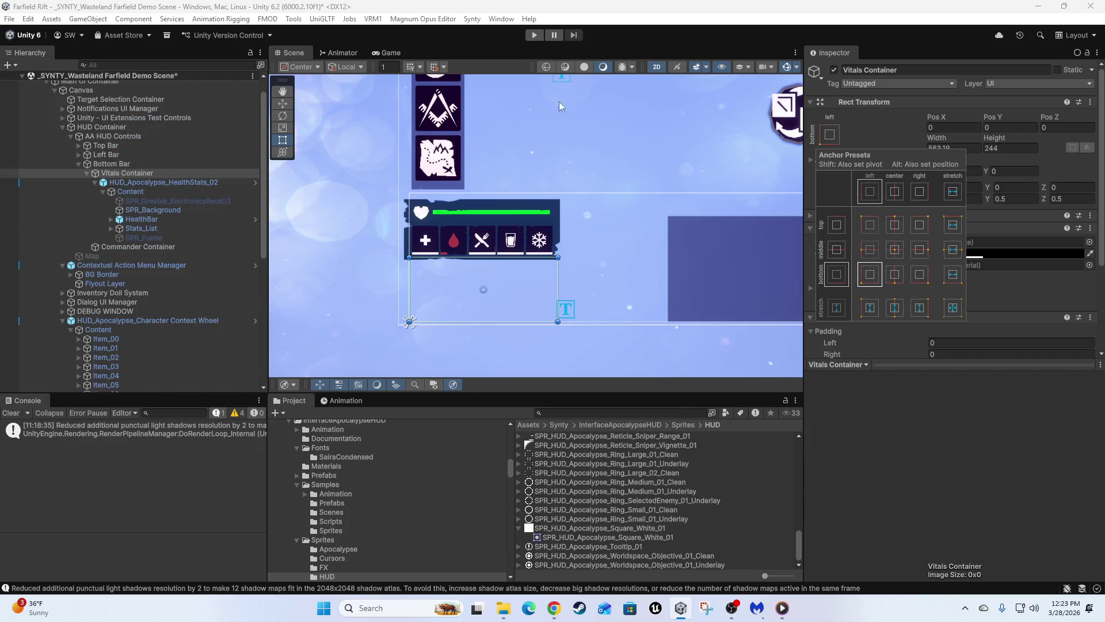
key(Escape)
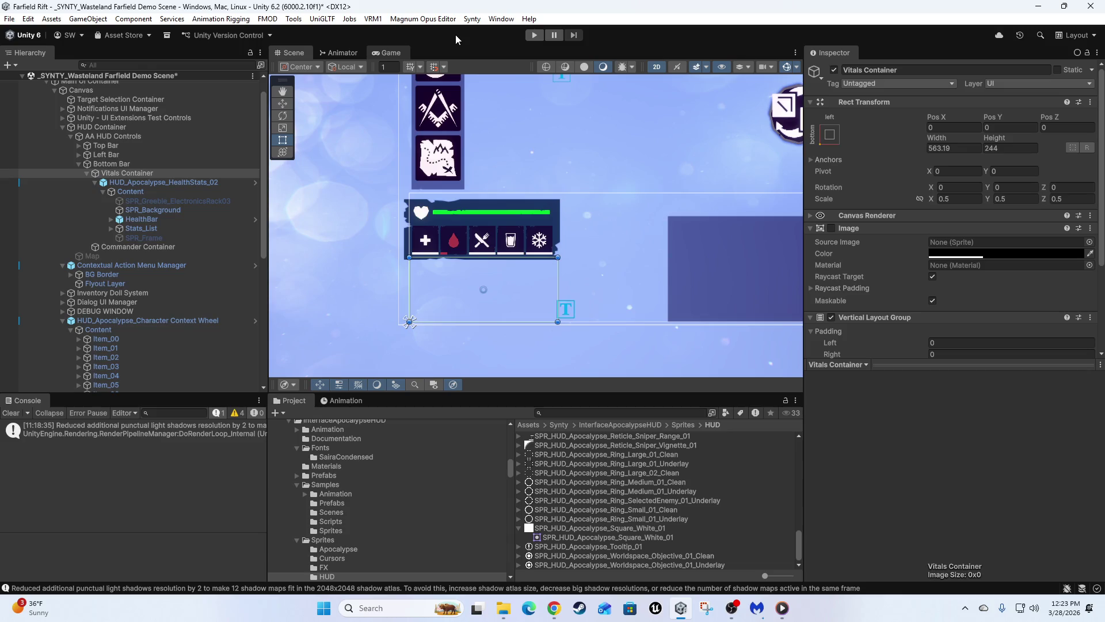
key(ctrl+2)
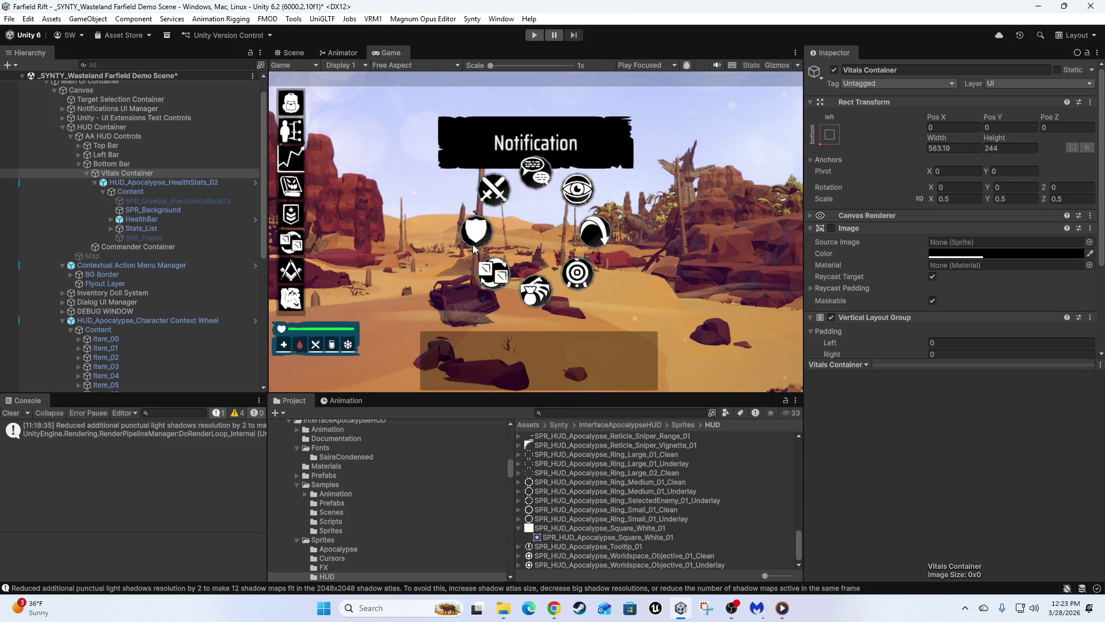
key(shift+space)
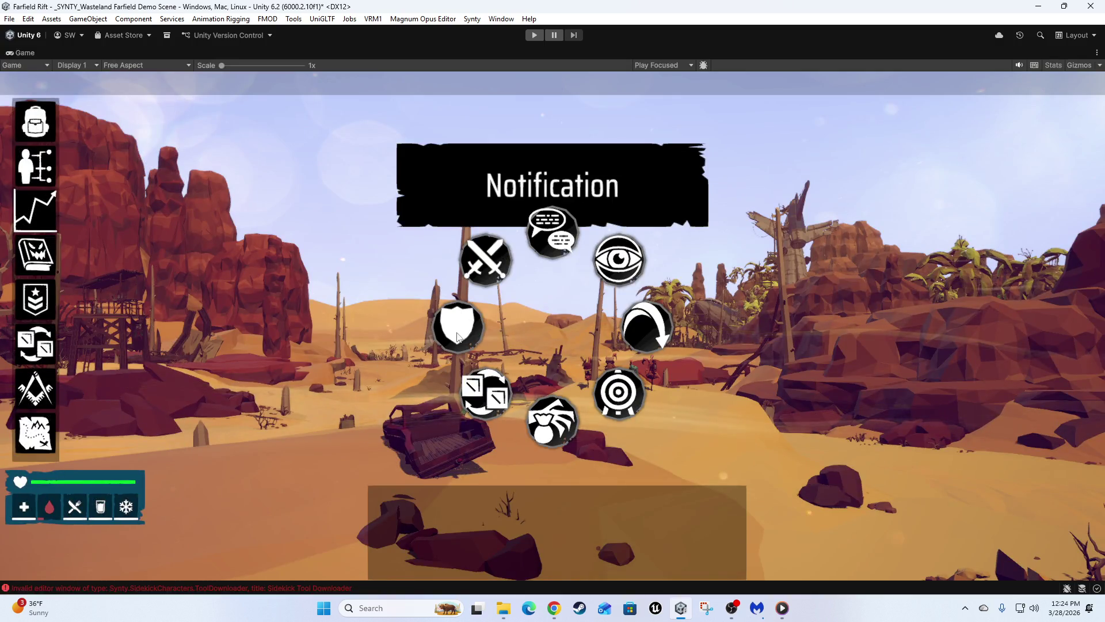
key(shift+space)
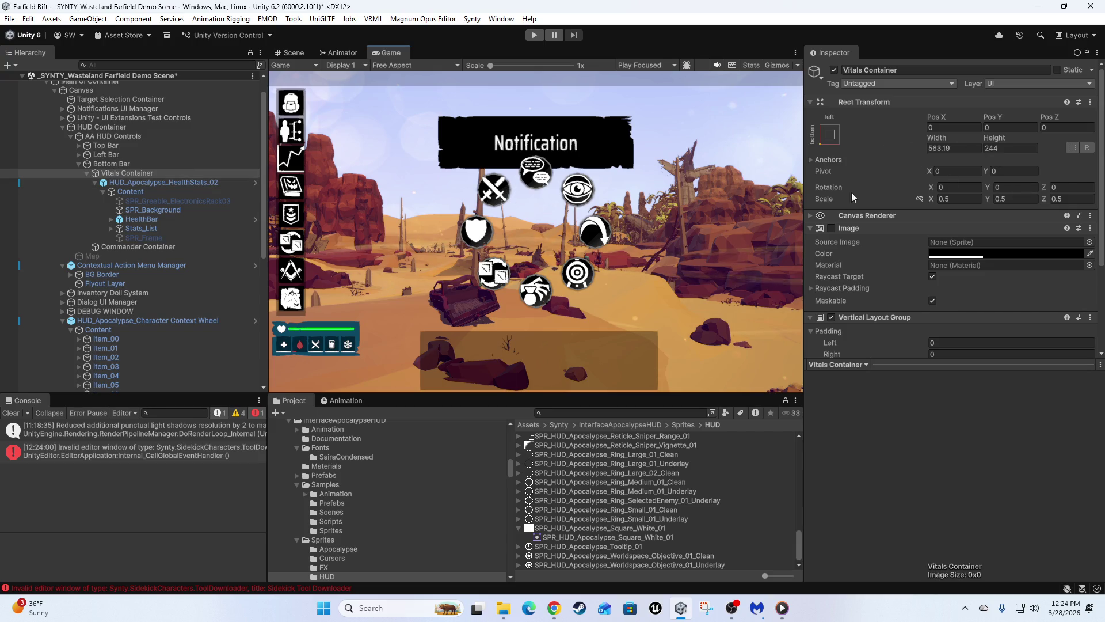
Try Vitals Container scale 1, then undo back to 0.5
click(951, 199)
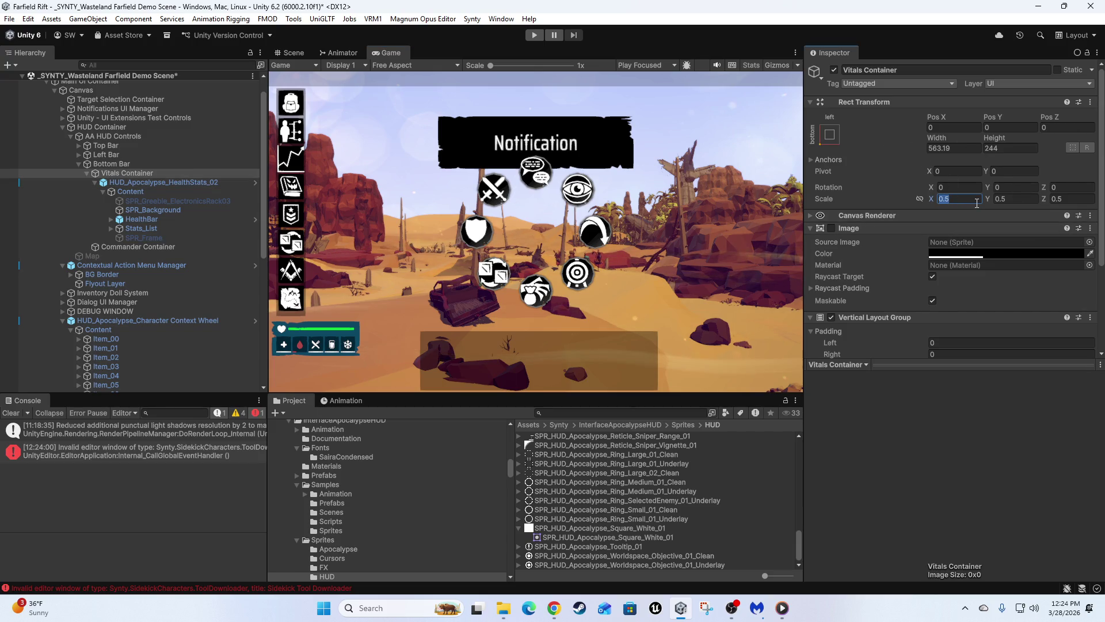
text(1)
key(Tab)
text(1)
key(Tab)
text(1)
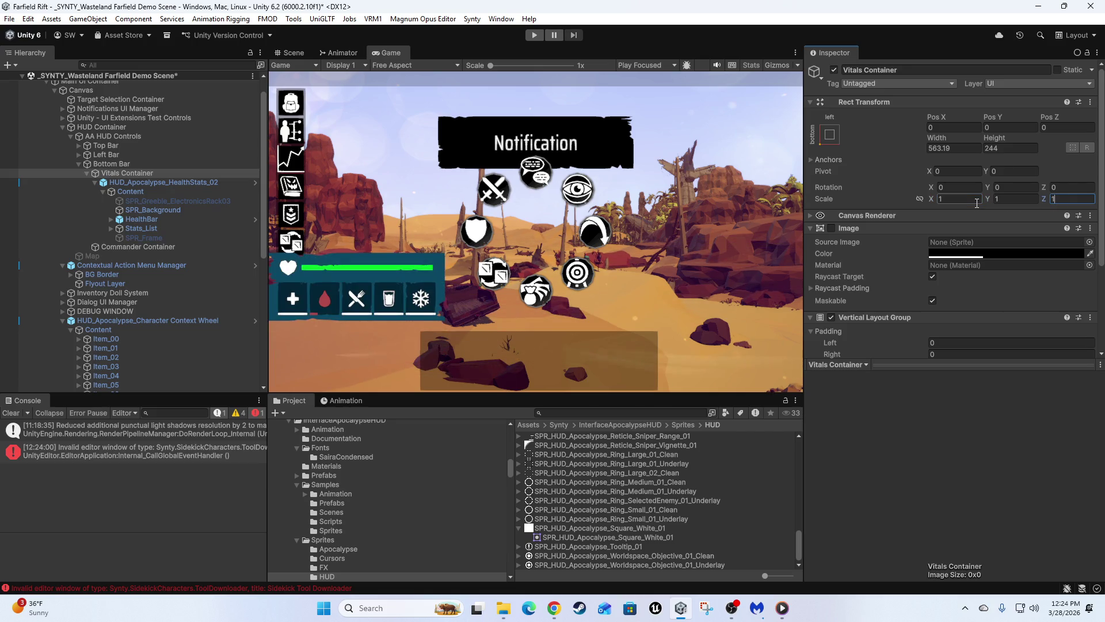
key(ctrl+z)
key(ctrl+z)
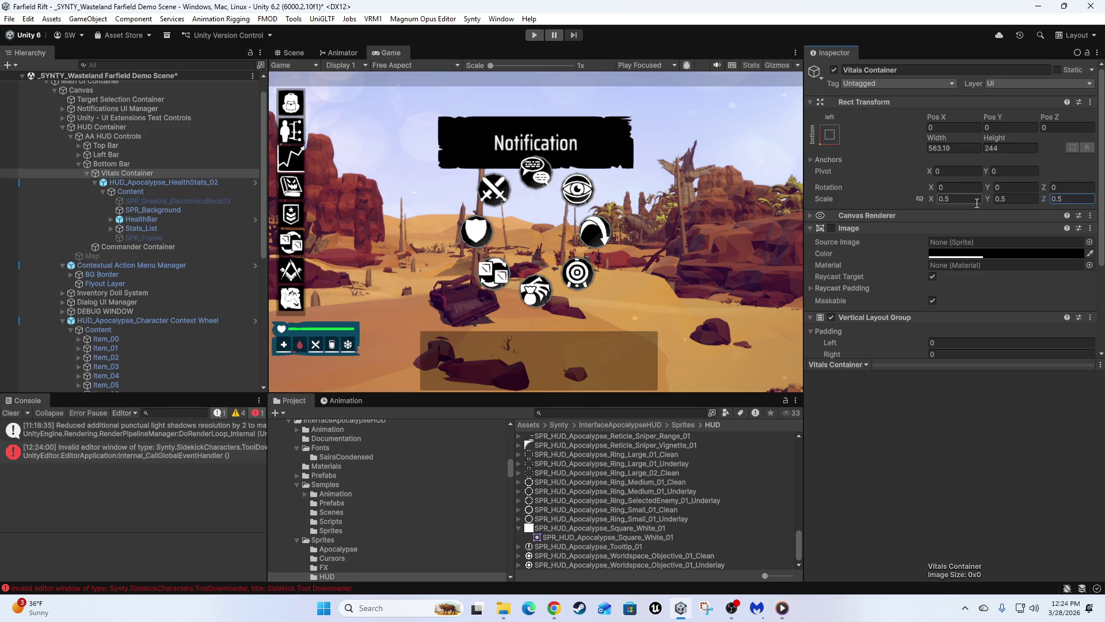
click(150, 181)
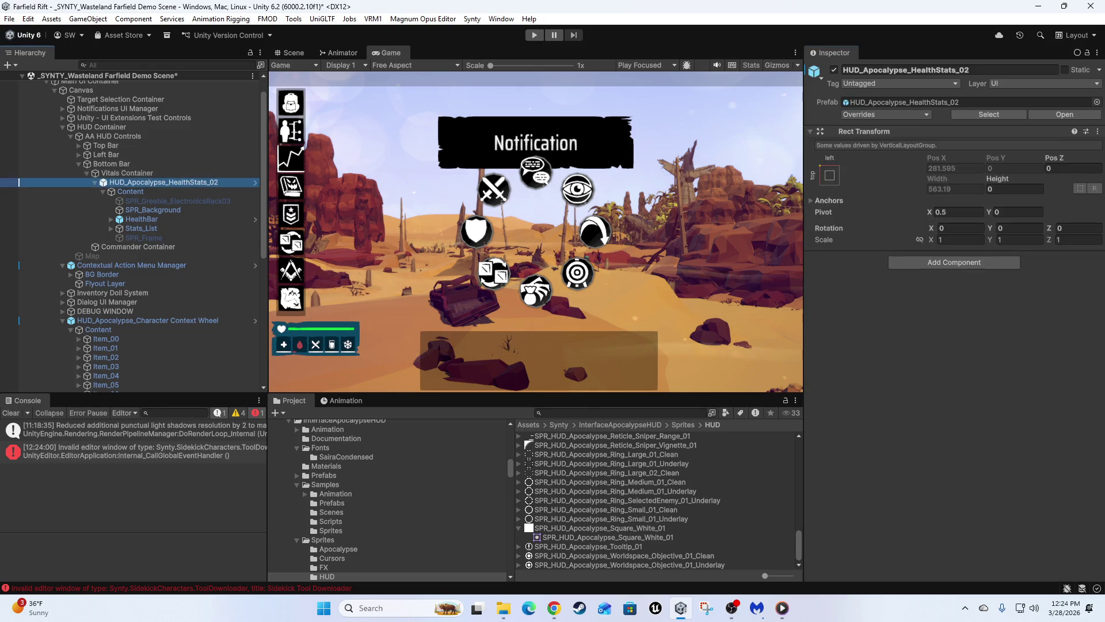
Set HUD_Apocalypse_HealthStats_02's Rect Transform height to 180 and preview it full-size
drag(981, 179, 995, 178)
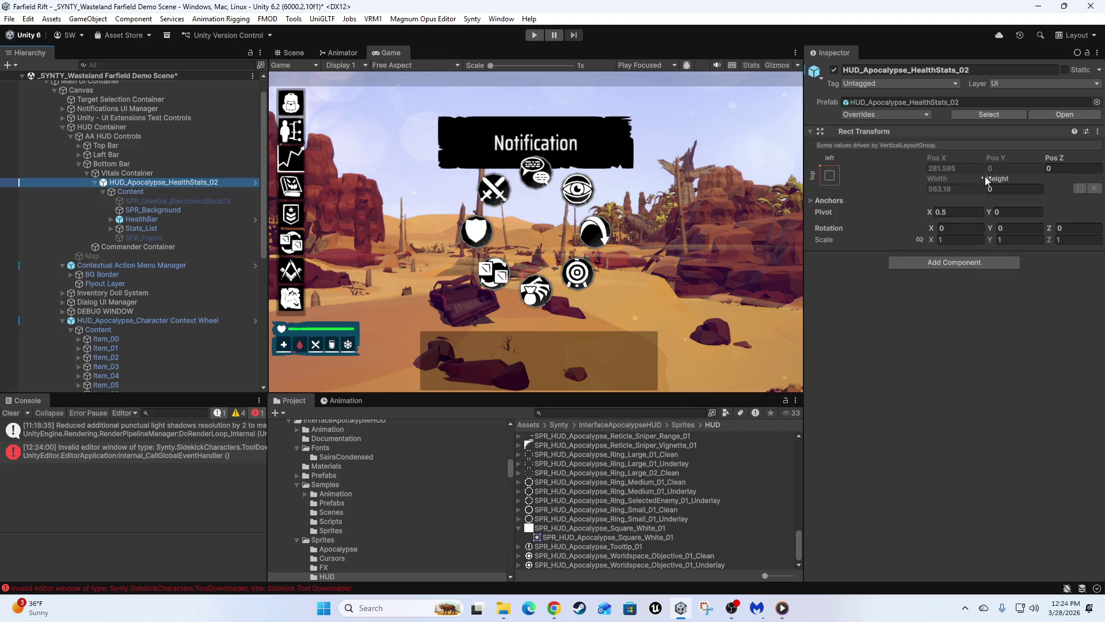
mouse_move(78, 175)
mouse_down()
mouse_move(210, 210)
mouse_move(1095, 219)
mouse_move(661, 253)
mouse_move(144, 205)
mouse_move(173, 179)
mouse_move(325, 190)
mouse_up()
click(1030, 189)
text(180)
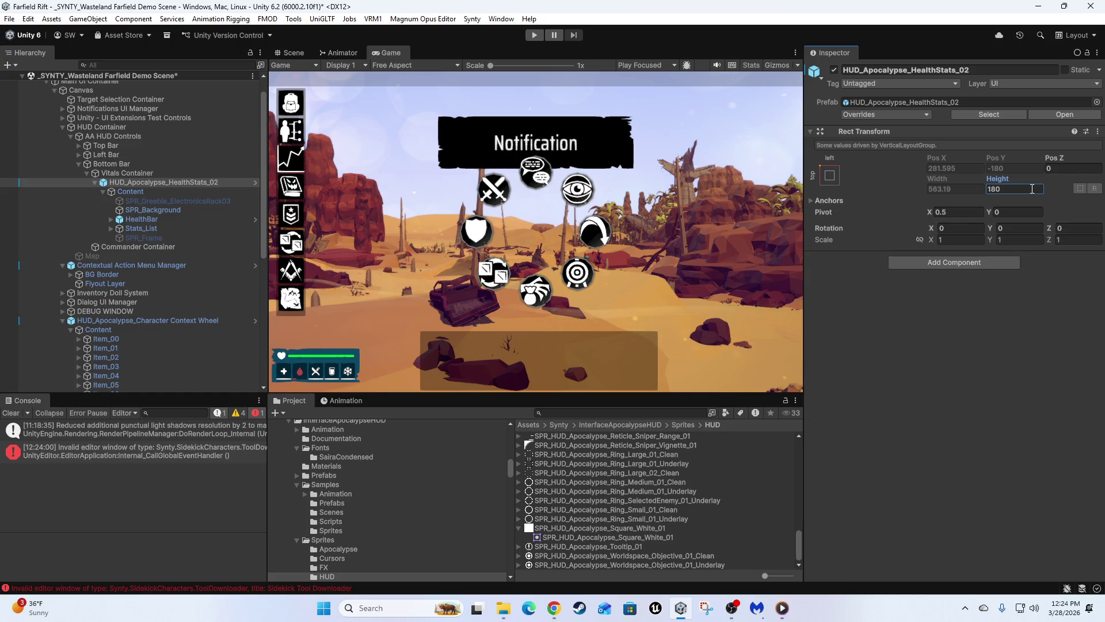
key(shift+space)
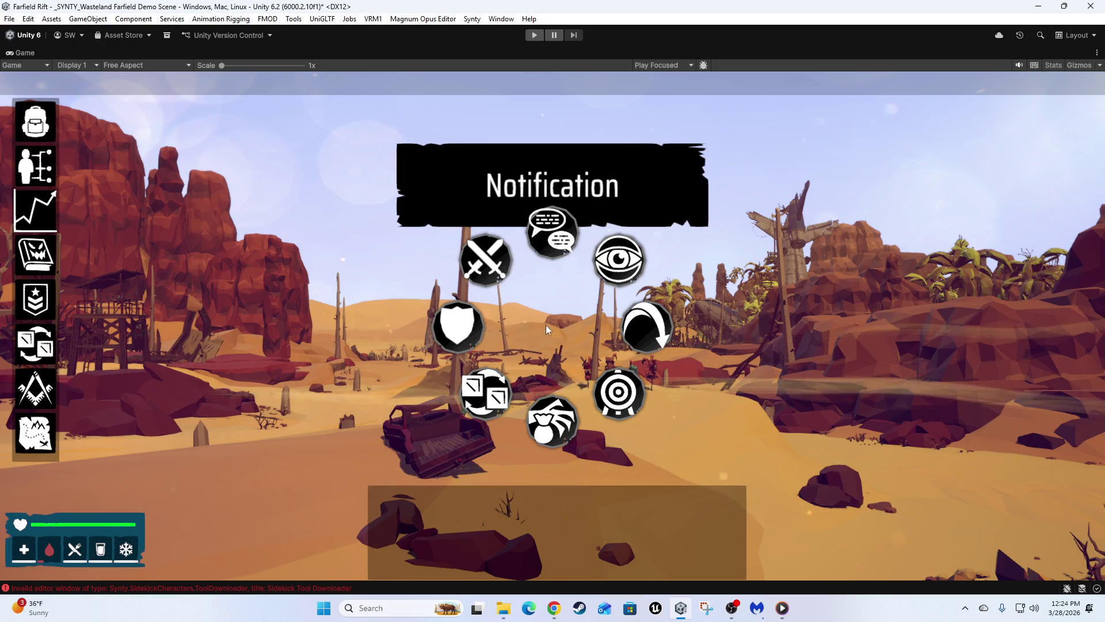
key(shift+space)
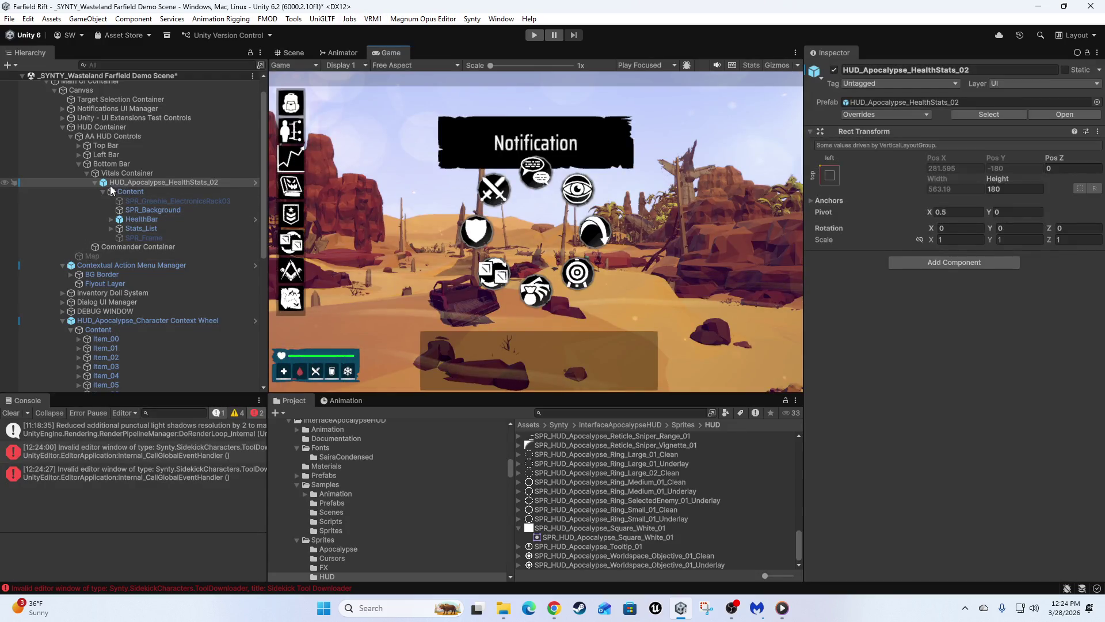
Collapse HealthStats_02, preview the Game view, glance at Map, then select Commander Container
click(95, 182)
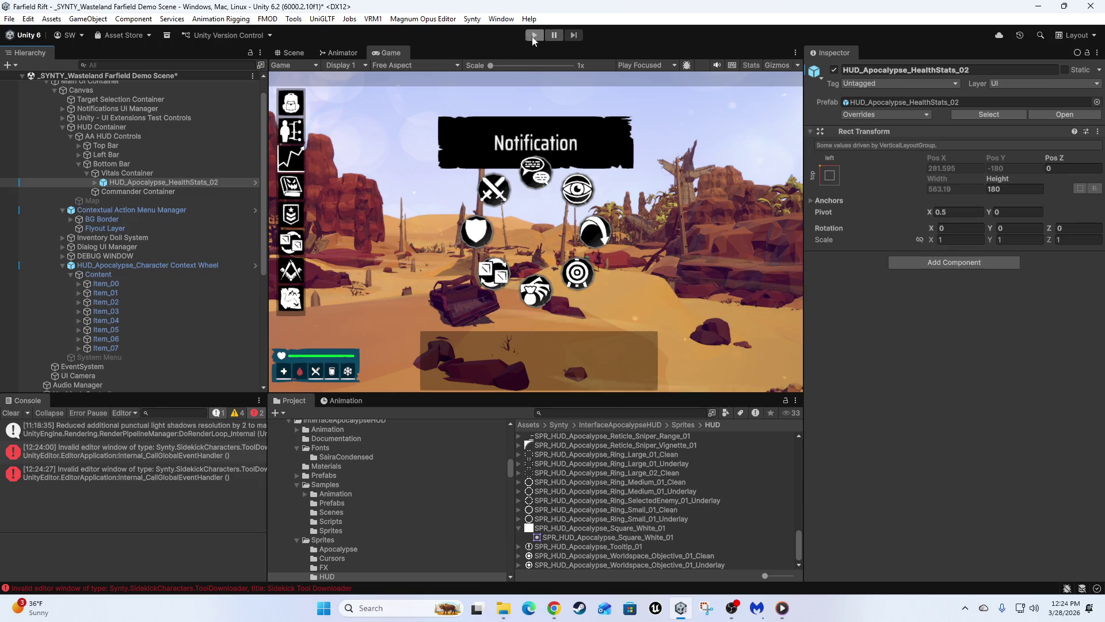
key(shift+space)
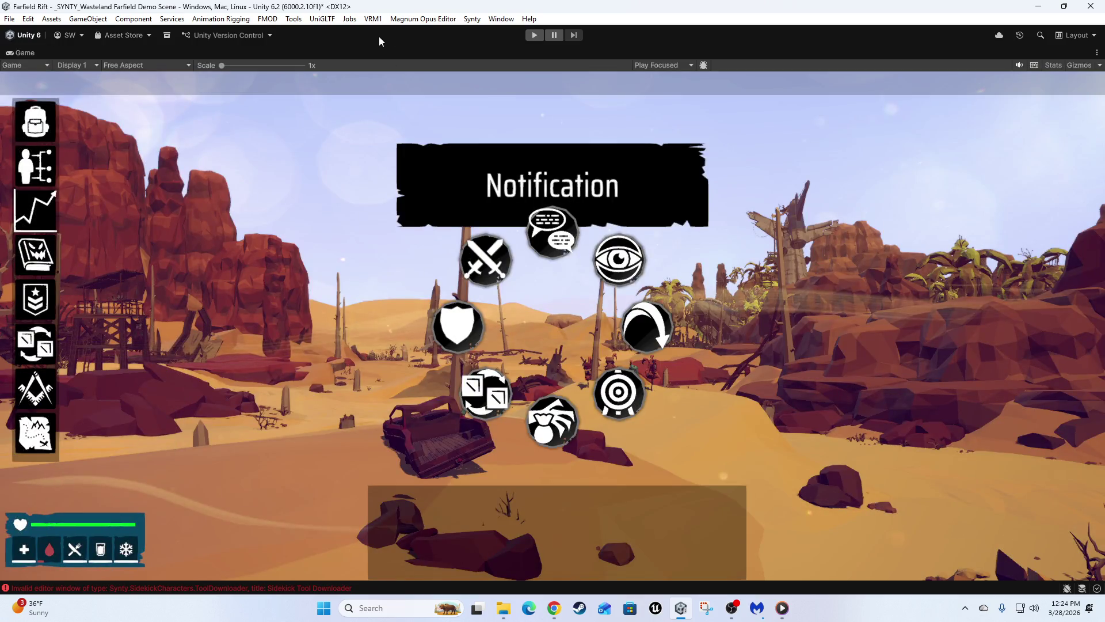
key(shift+space)
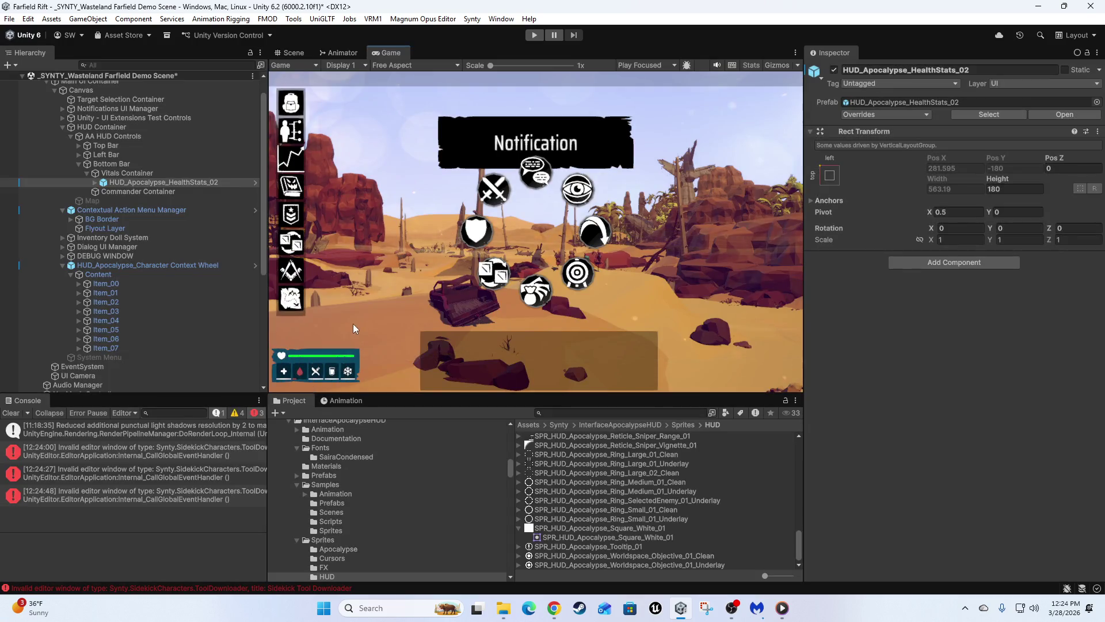
click(91, 199)
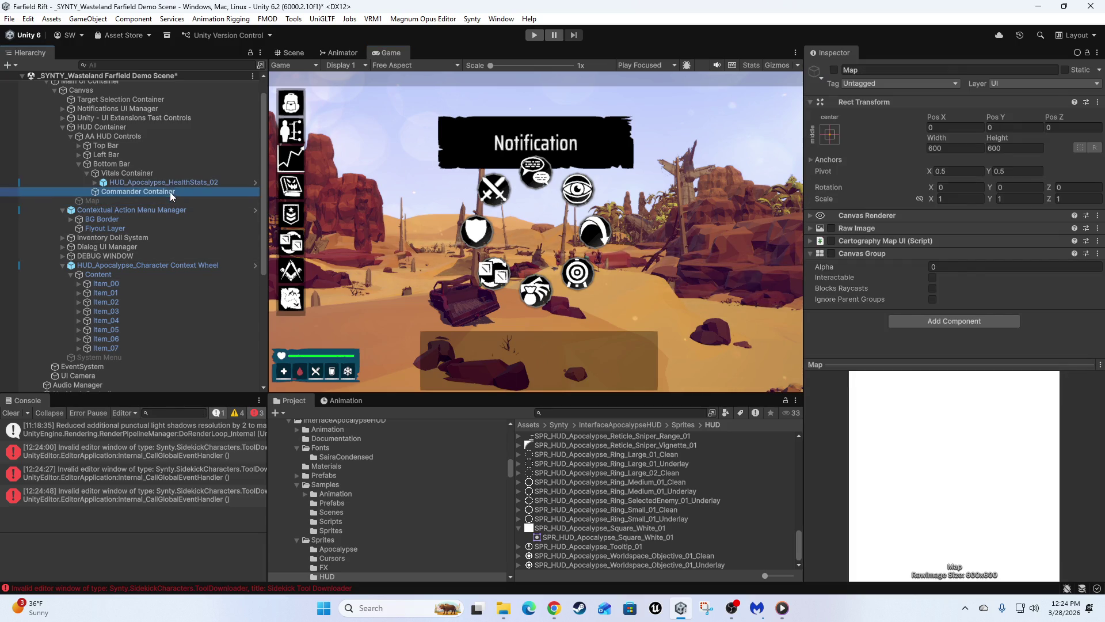
click(170, 192)
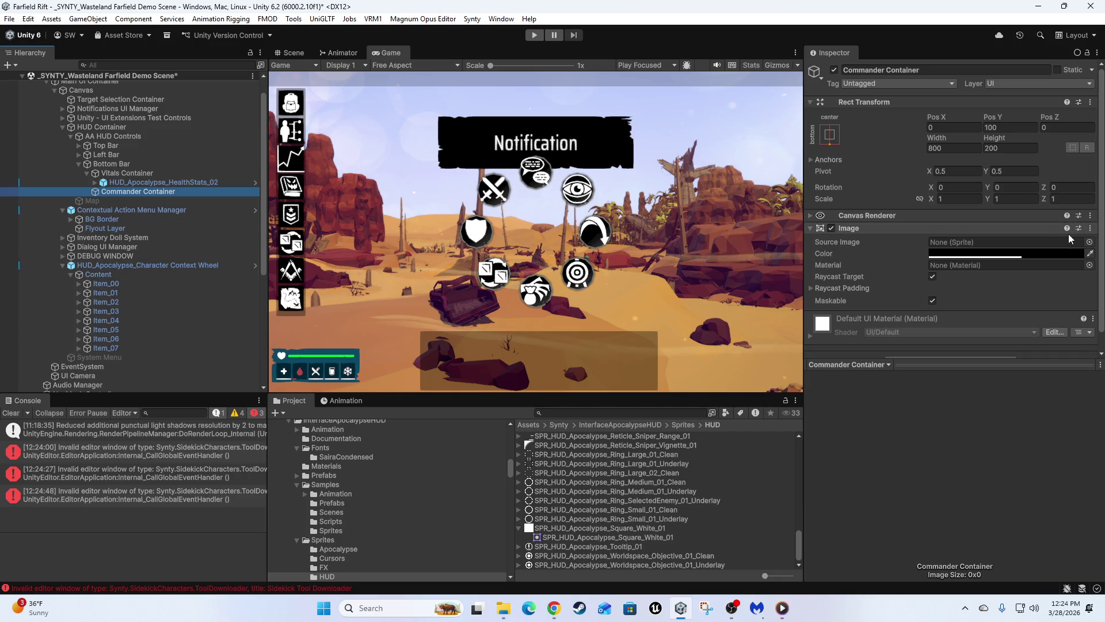
Assign the SPR_HUD_Apocalypse_Box_Medium_01 sprite from the Project window to the Commander Container's Image
click(1091, 242)
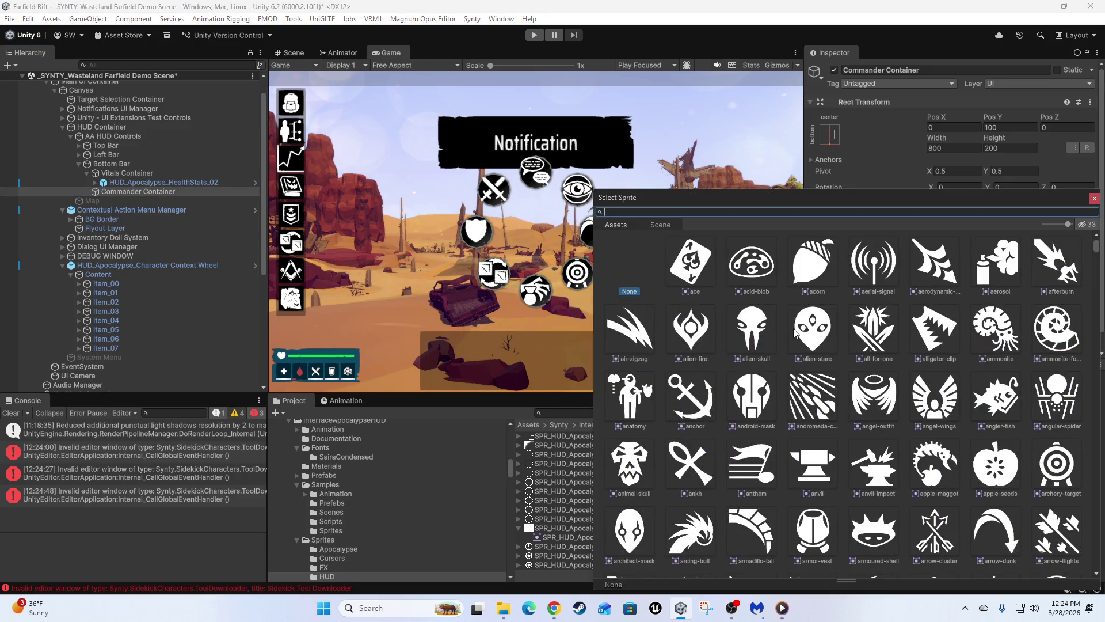
scroll(834, 414, down, 5)
scroll(833, 413, down, 15)
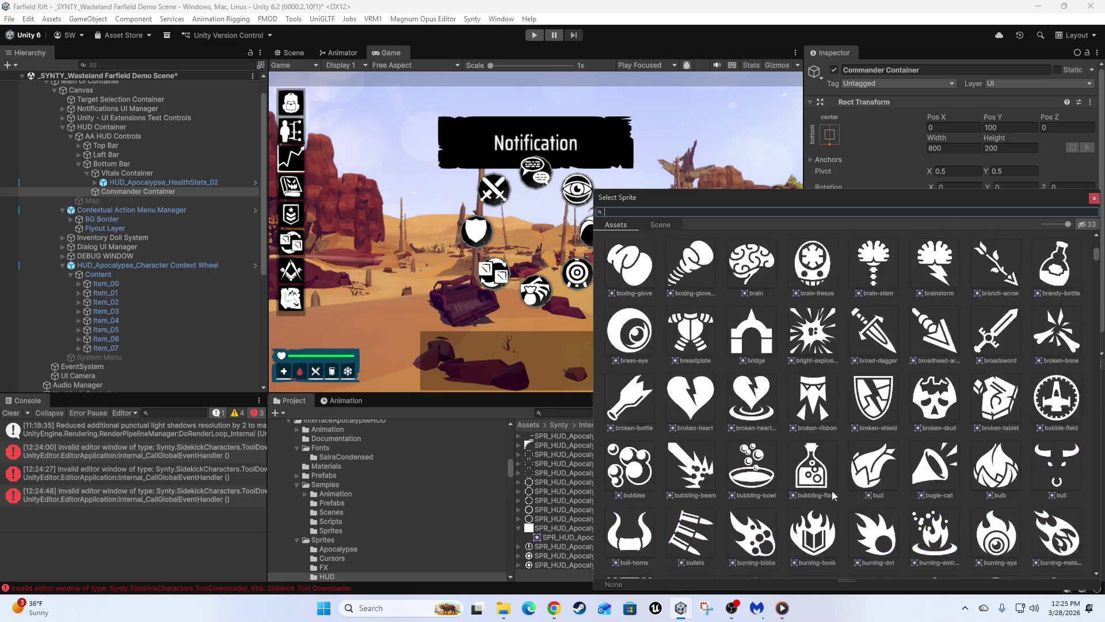
scroll(797, 474, down, 10)
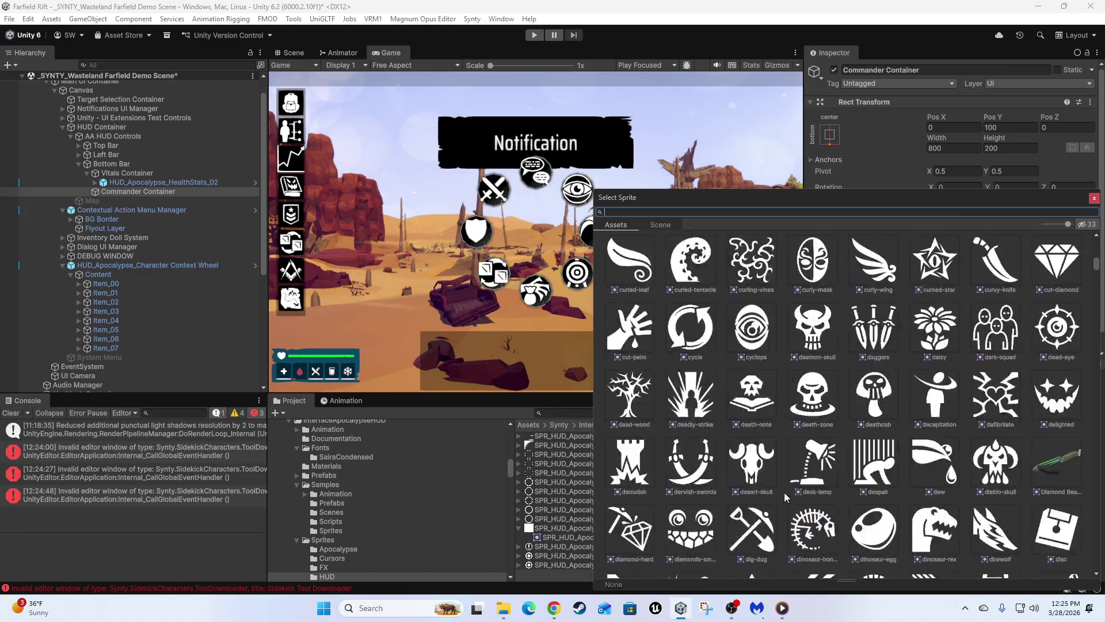
click(1094, 199)
scroll(616, 506, down, 5)
scroll(617, 503, up, 3)
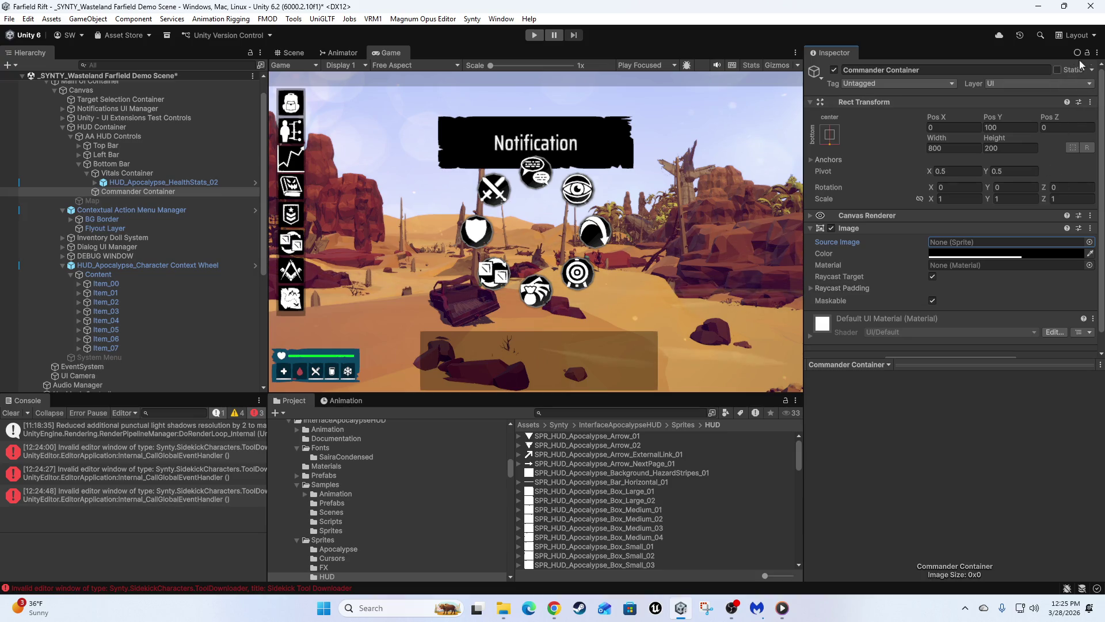
click(597, 491)
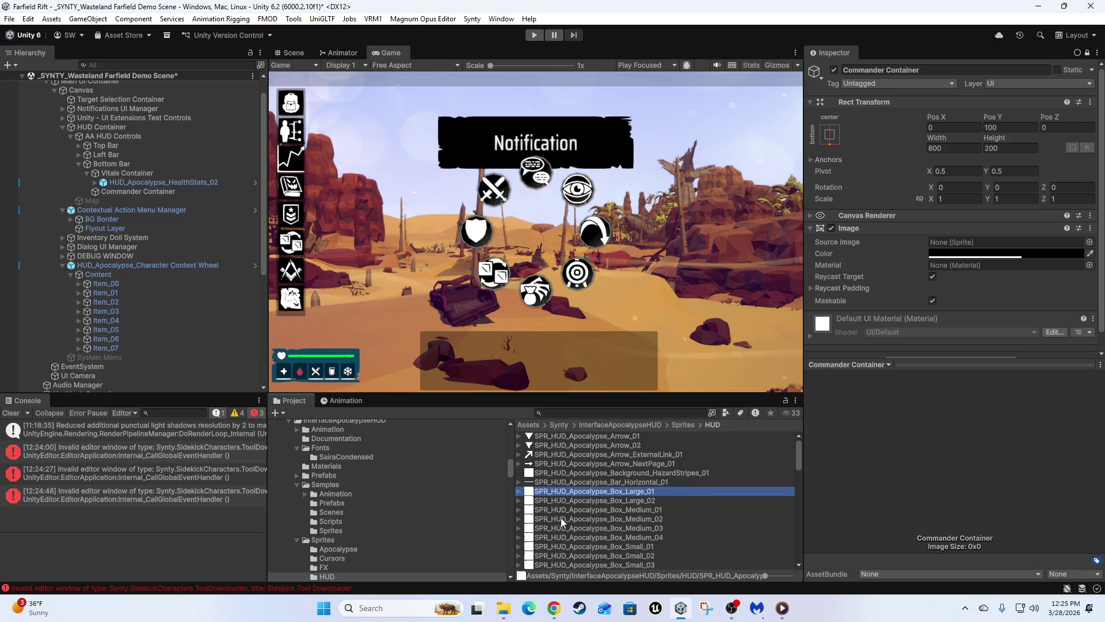
mouse_move(554, 492)
mouse_down()
mouse_move(806, 345)
mouse_move(957, 223)
mouse_up()
Set the Image colour to black with alpha raised to about 231
click(974, 236)
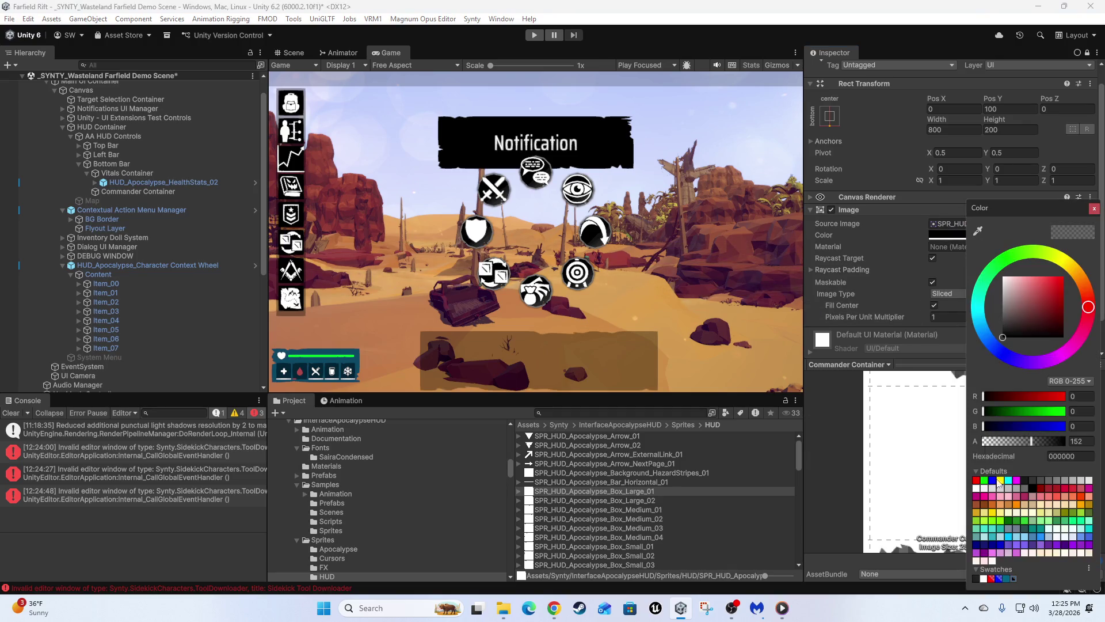
drag(1040, 440, 1057, 441)
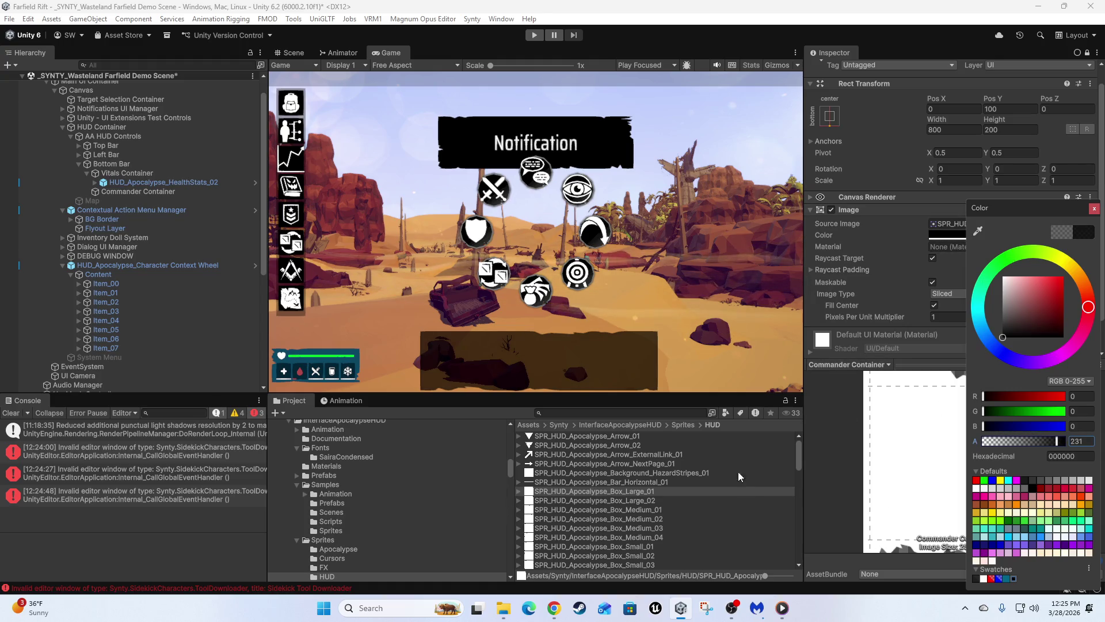
click(695, 237)
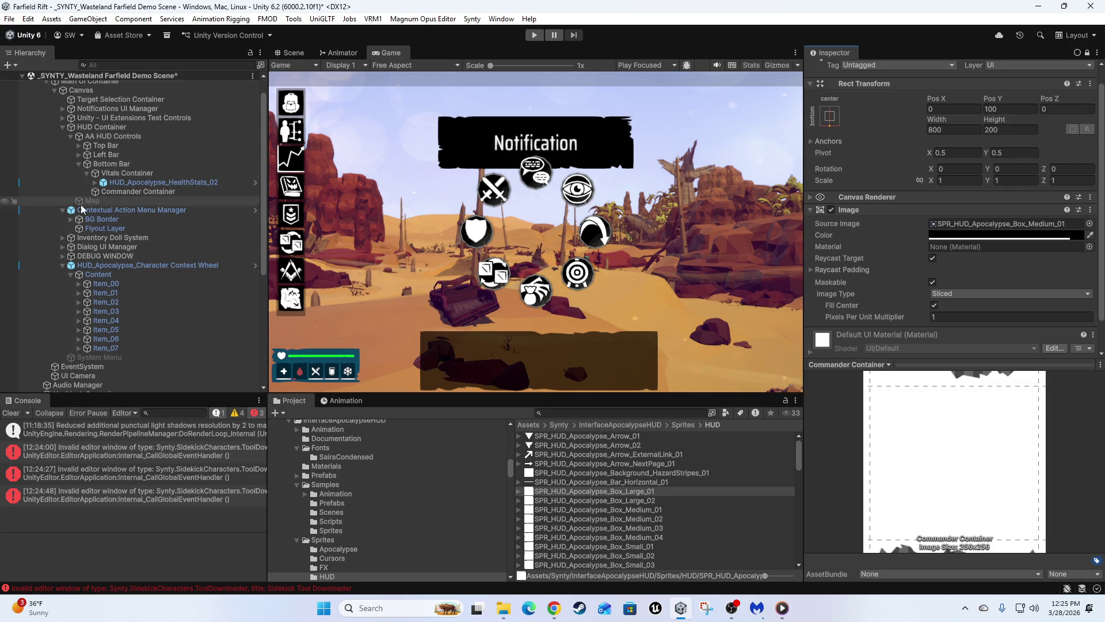
scroll(134, 195, up, 2)
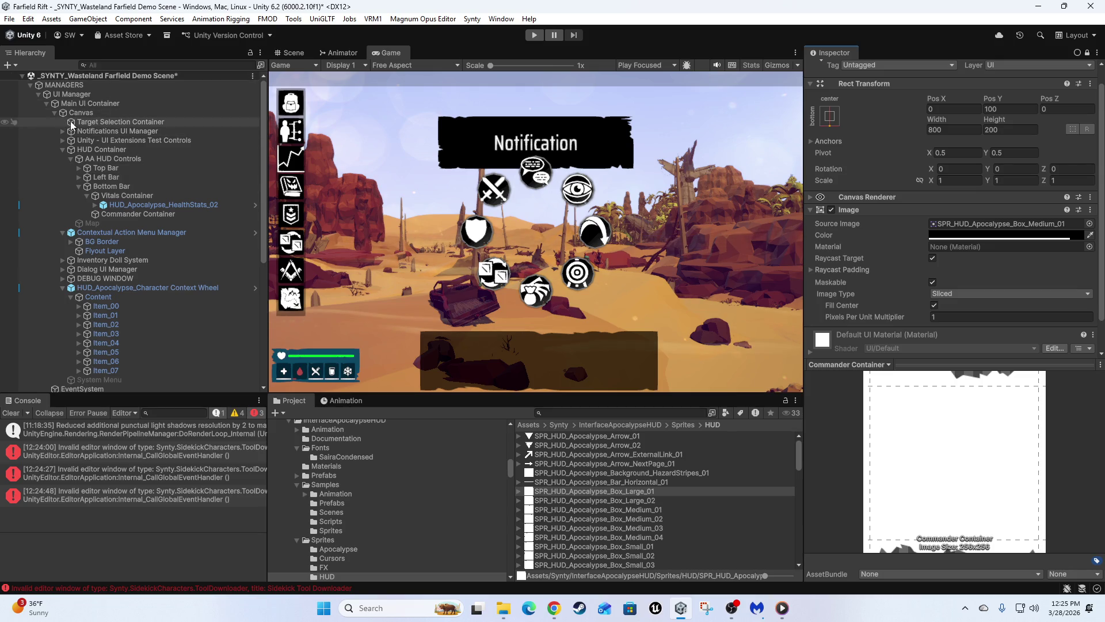
Anchor the Notifications UI Manager with the top-centre anchor preset
click(104, 132)
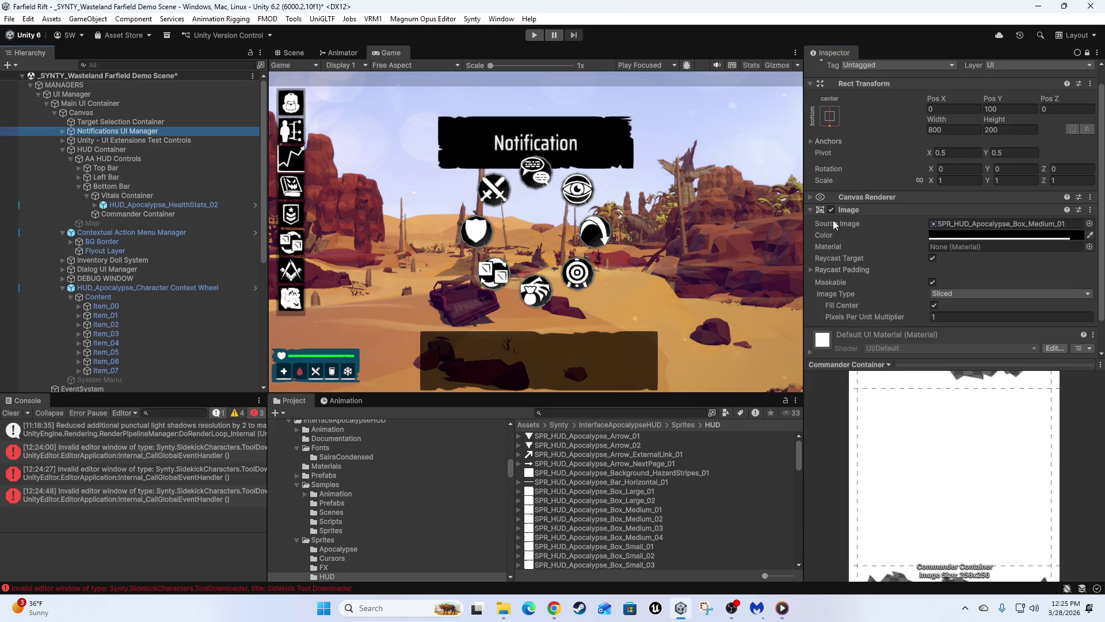
click(829, 115)
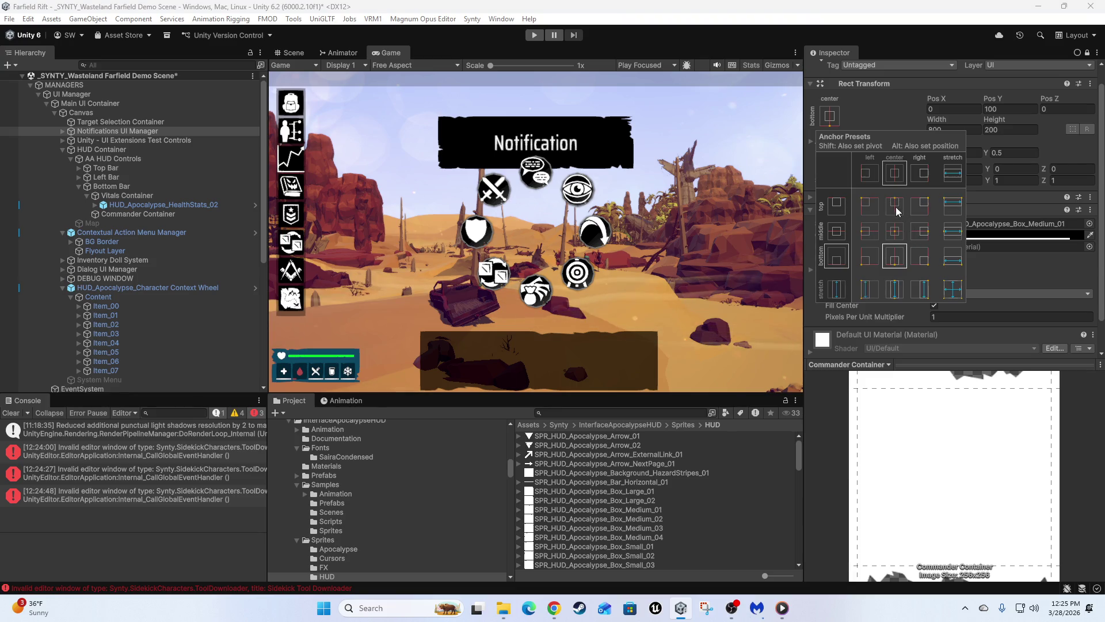
shift+click(894, 207)
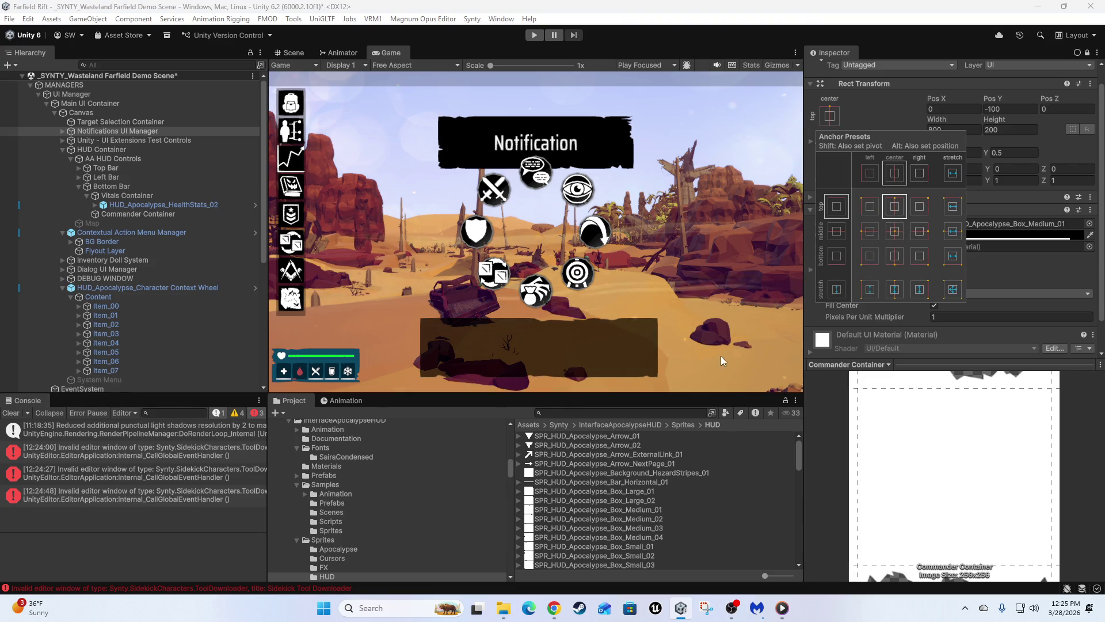
key(ctrl+z)
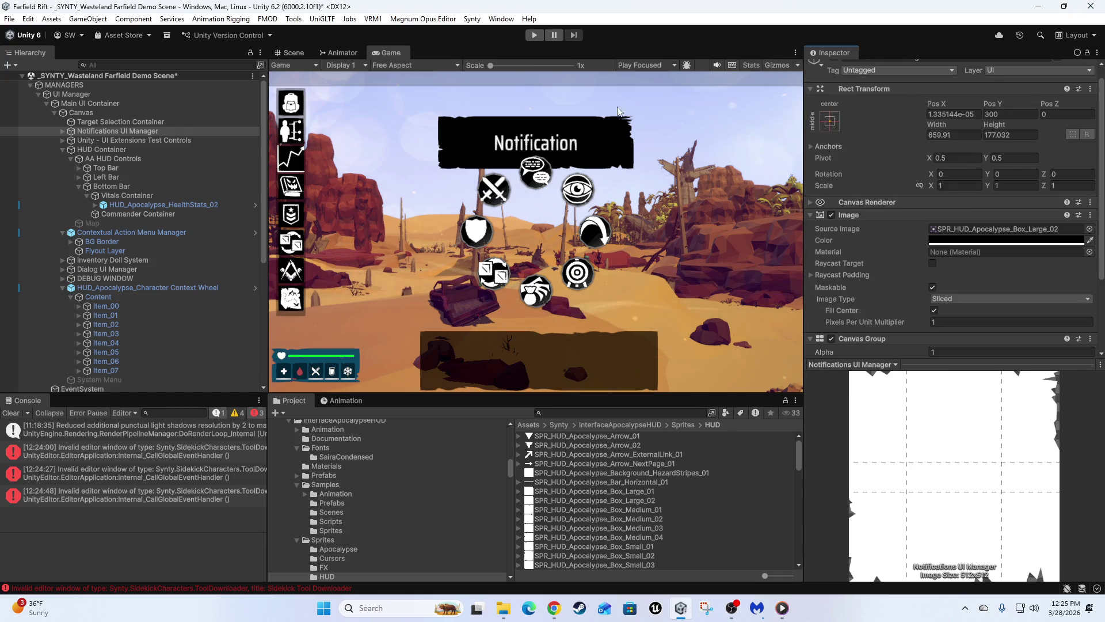
click(127, 131)
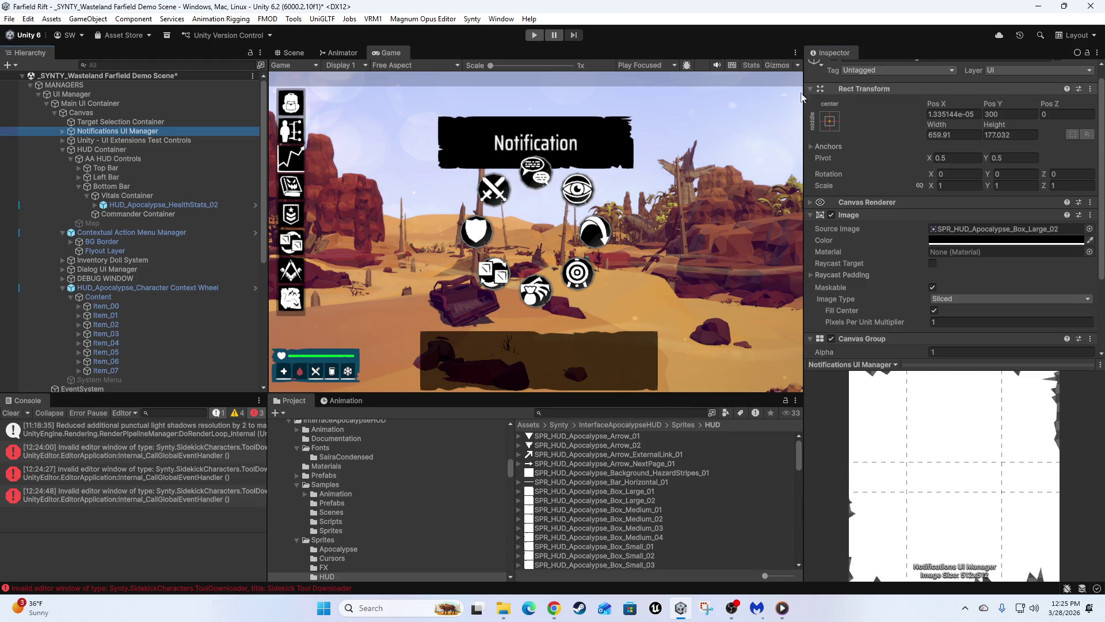
click(830, 121)
click(893, 216)
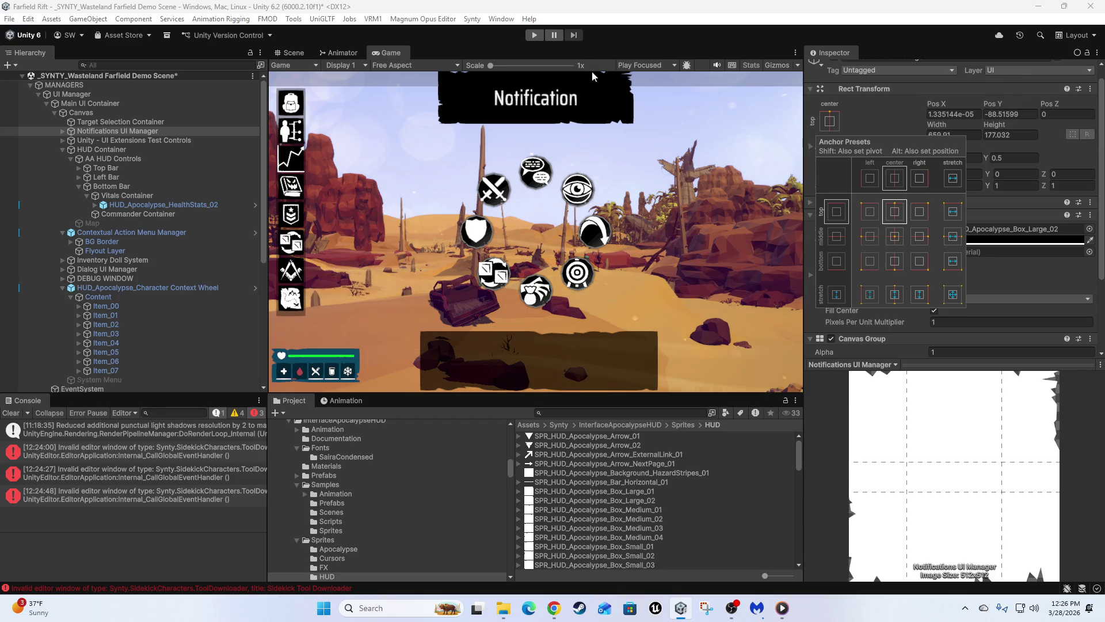
Maximize the Game view to check the HUD, then restore the editor layout
double_click(391, 52)
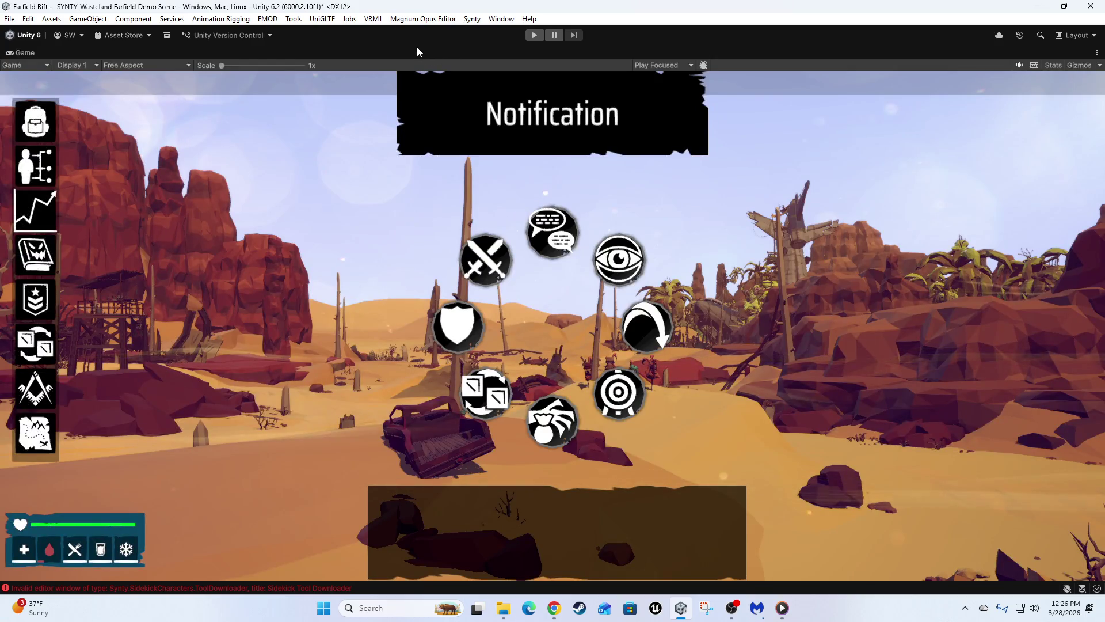
double_click(417, 48)
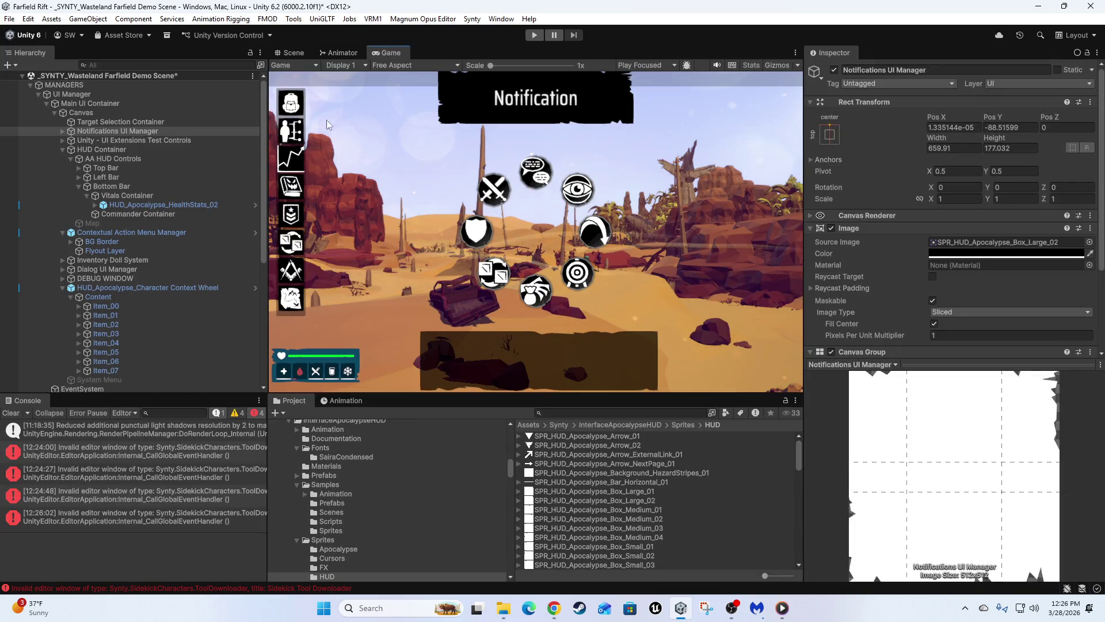
double_click(397, 53)
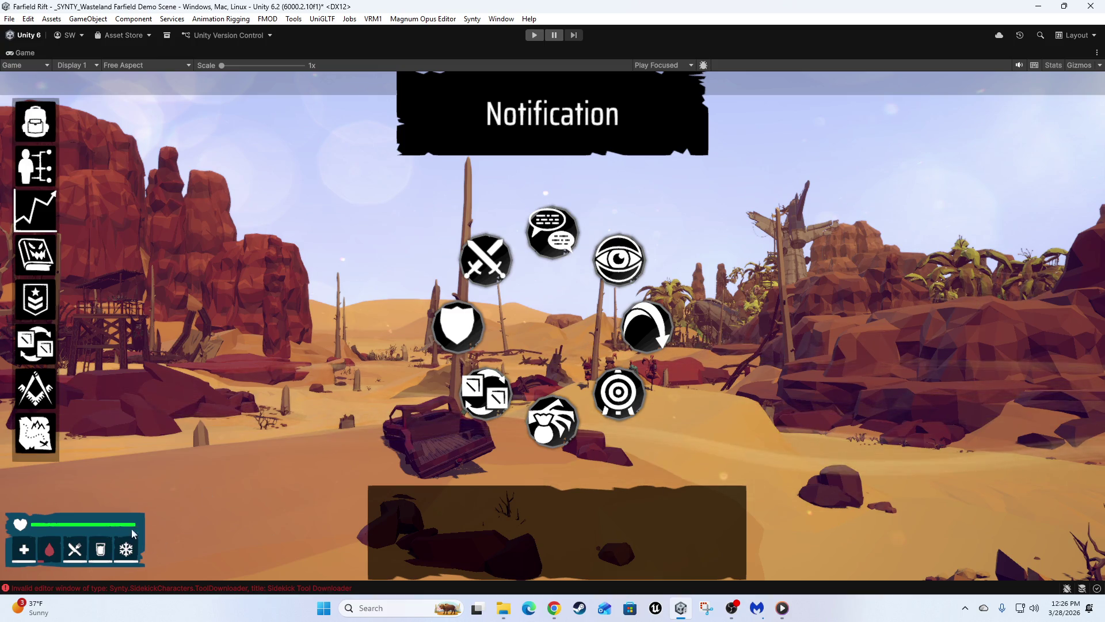
key(shift+space)
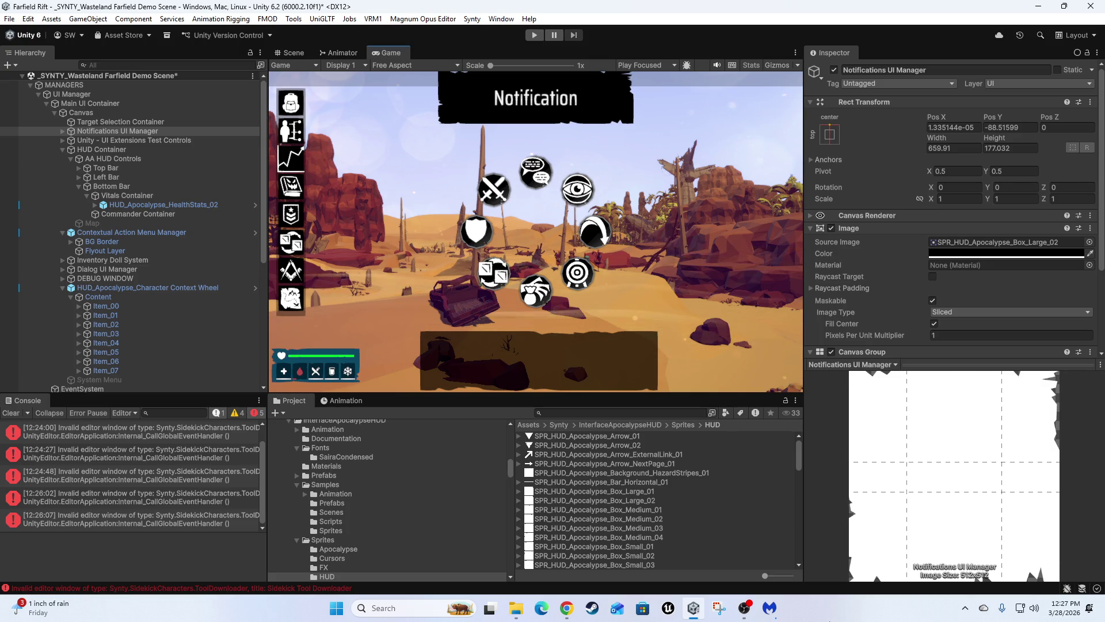
Switch away from Unity and back, and check the hidden tray icons
click(775, 604)
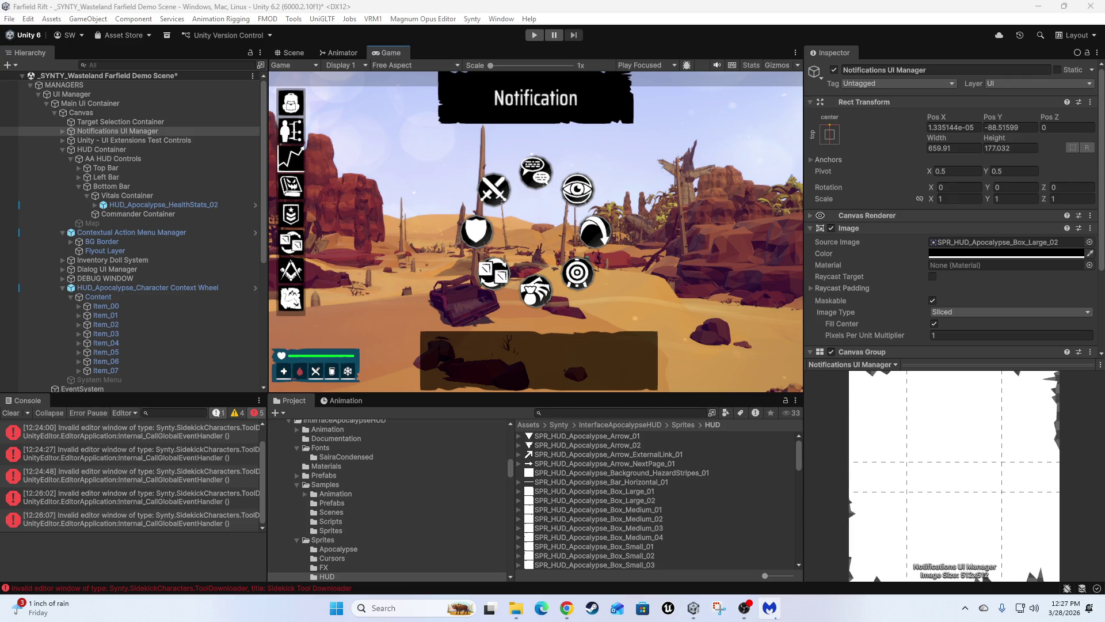
click(914, 566)
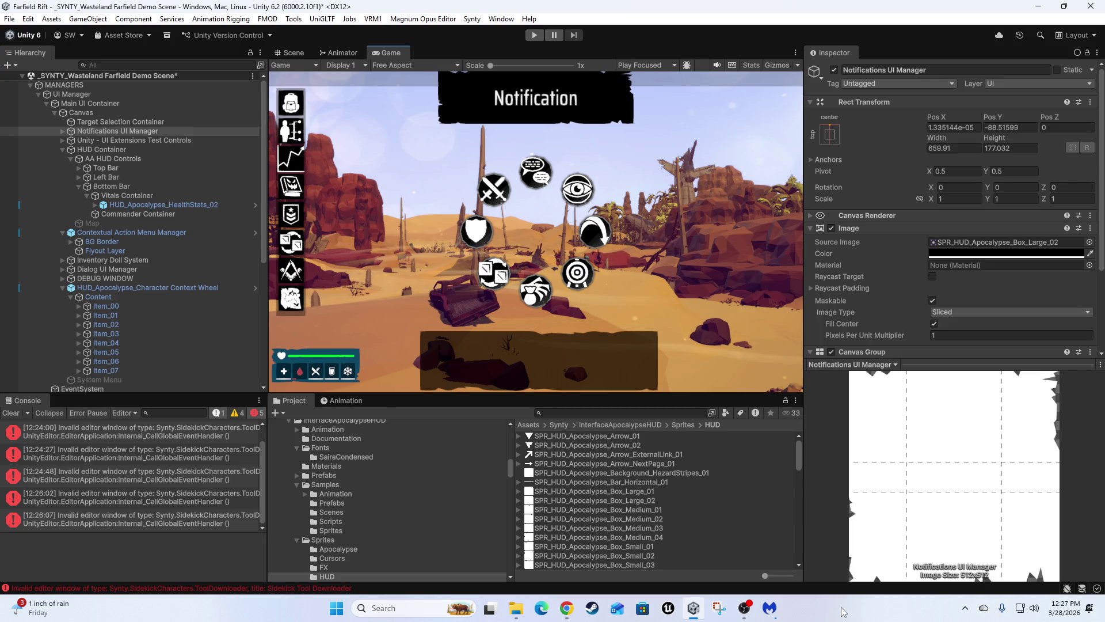
click(966, 609)
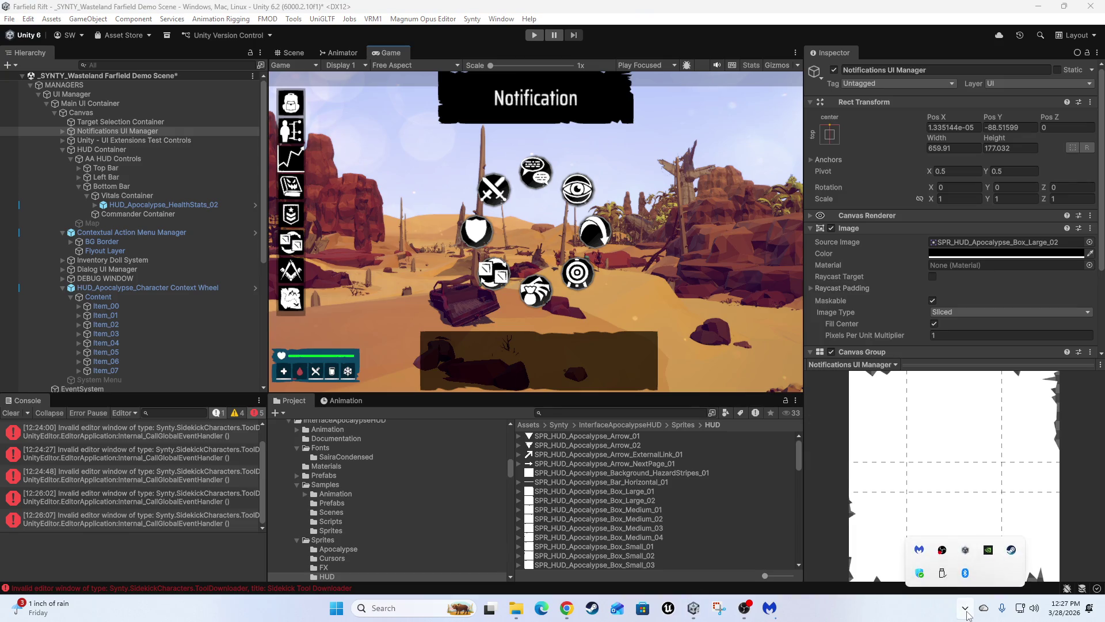
click(878, 612)
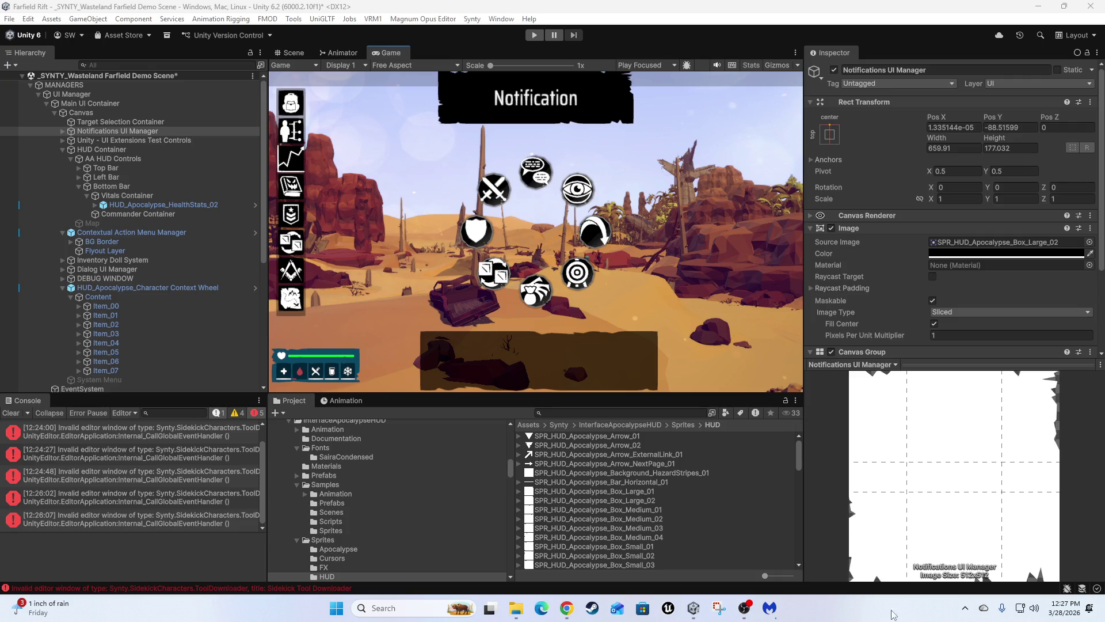
Open Taskbar settings from the taskbar's context menu, then minimize the Settings window
right_click(882, 615)
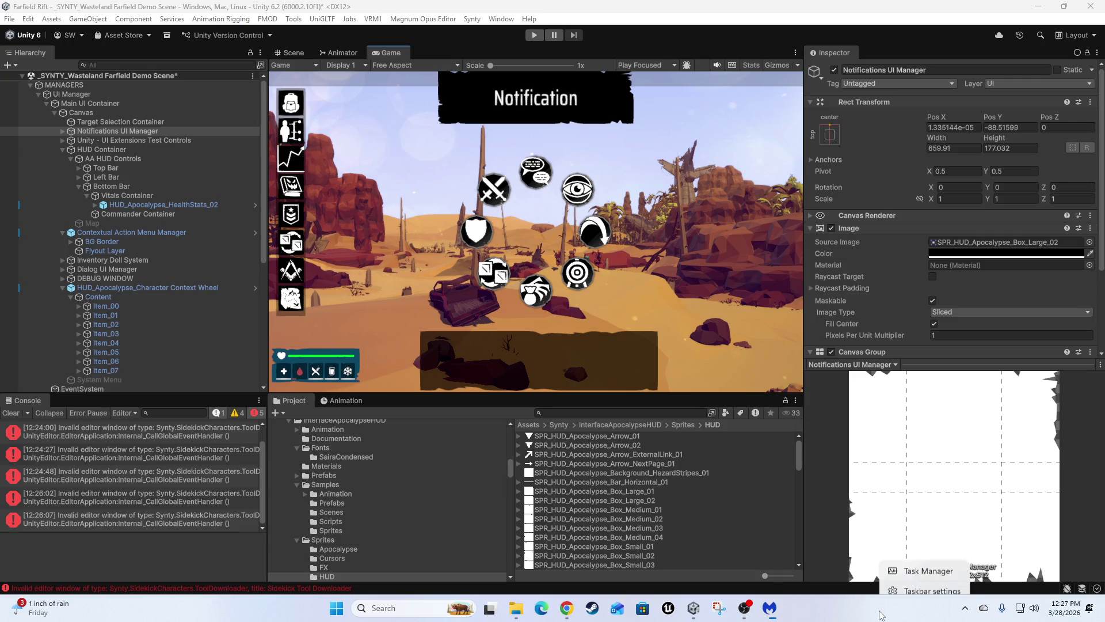
click(923, 584)
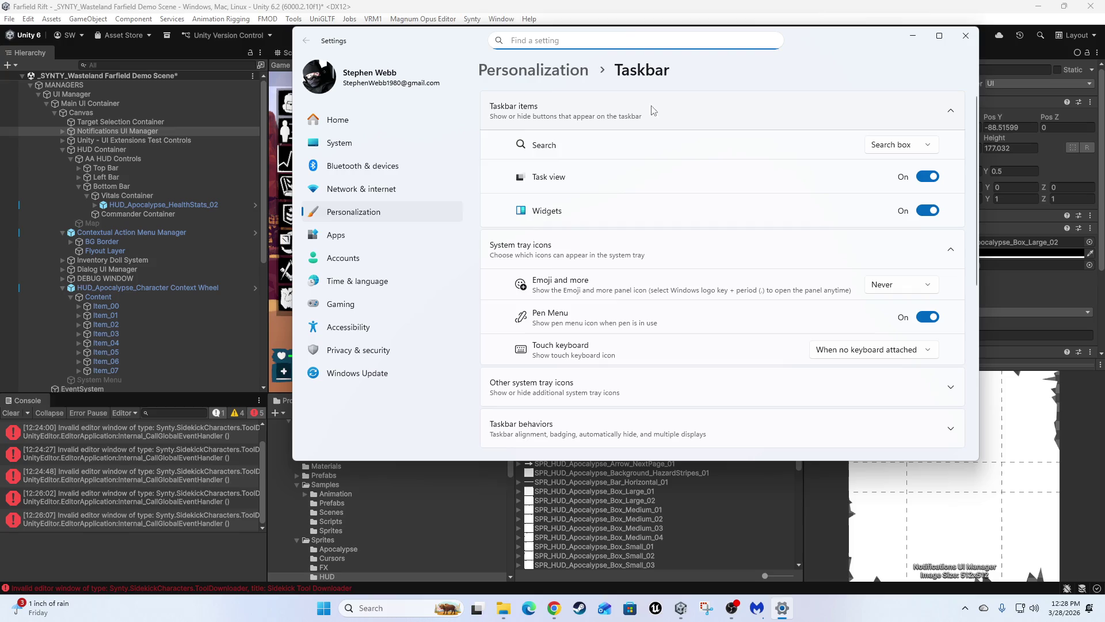
click(912, 35)
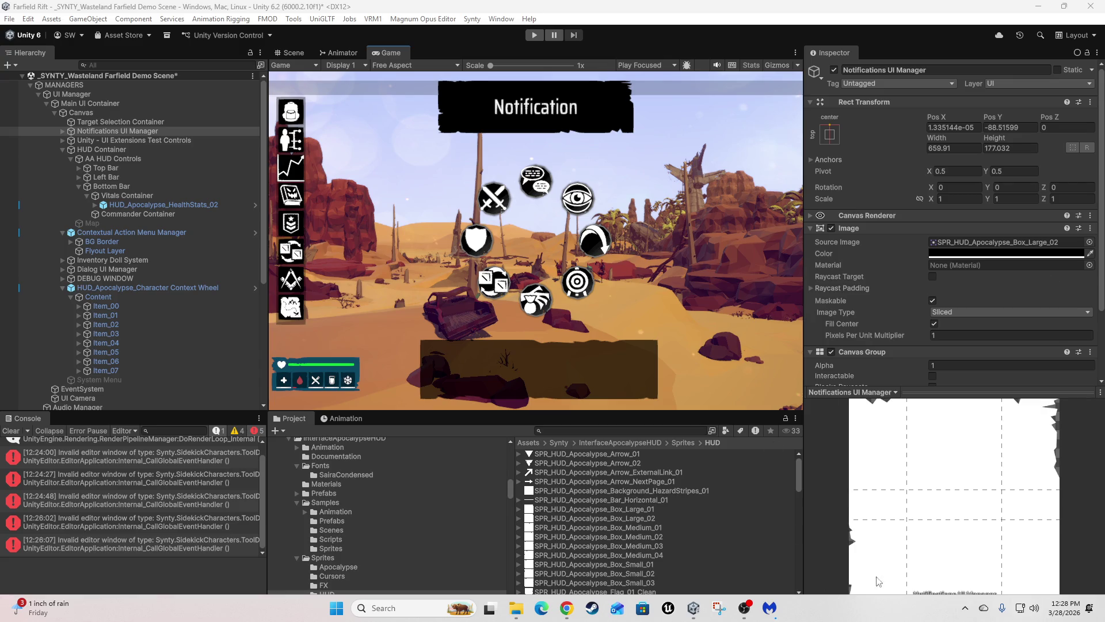
Dismiss the taskbar menu and clear the Sidekick ToolDownloader errors from the Console
right_click(868, 614)
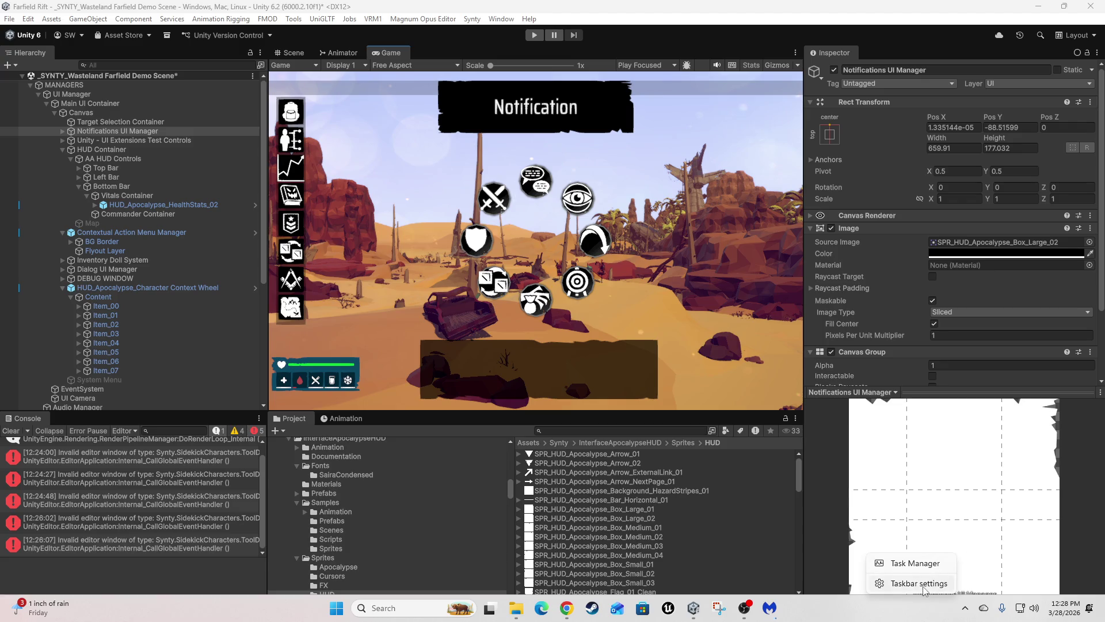
click(968, 559)
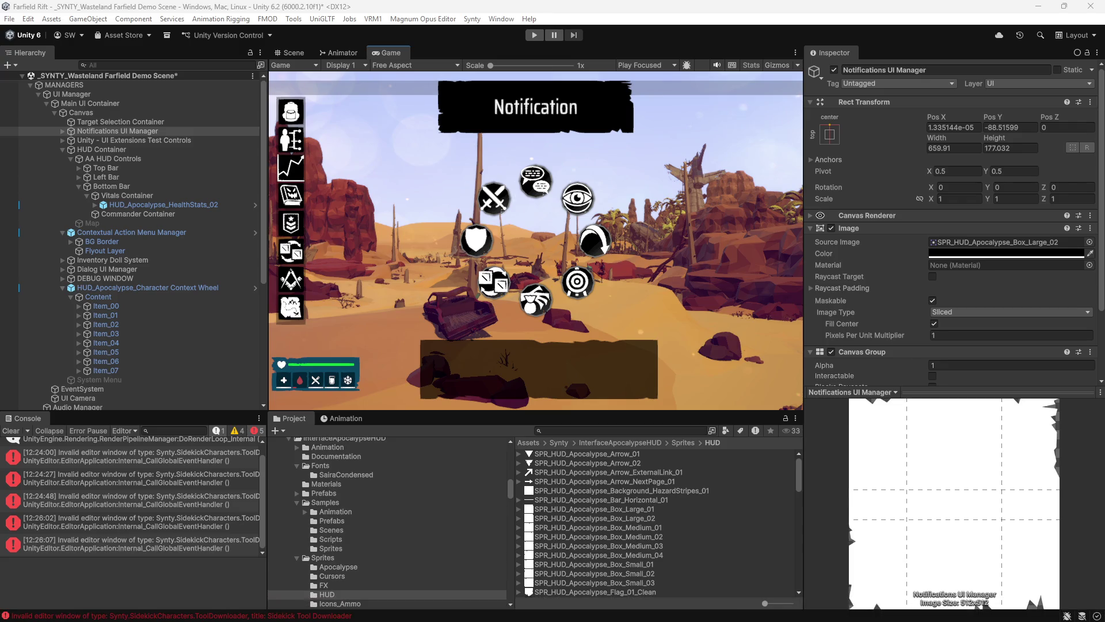
mouse_move(968, 621)
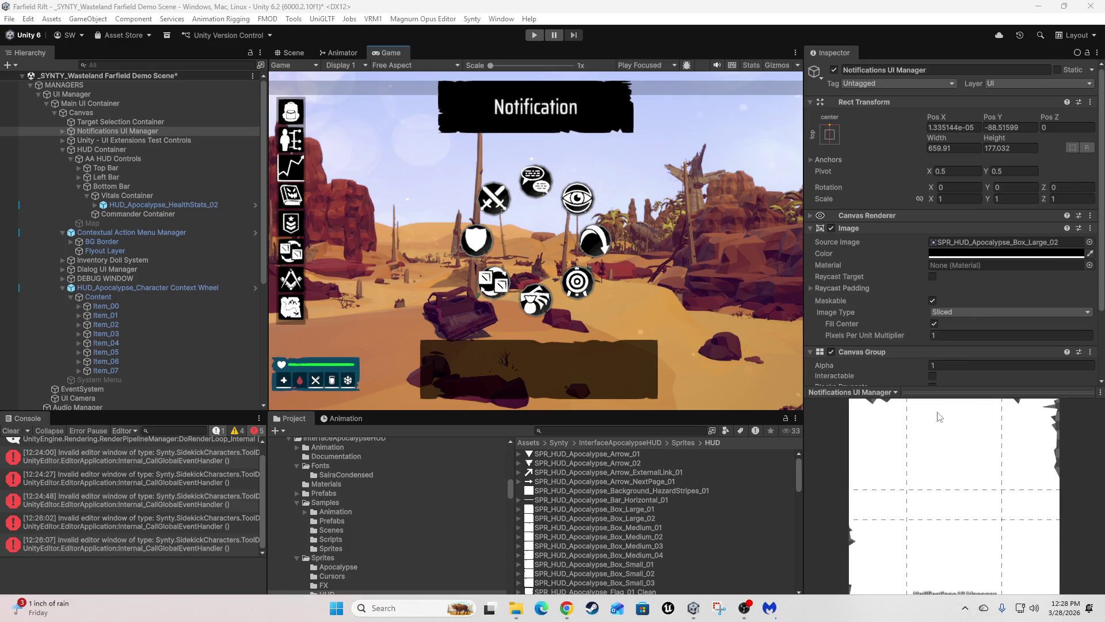
click(7, 431)
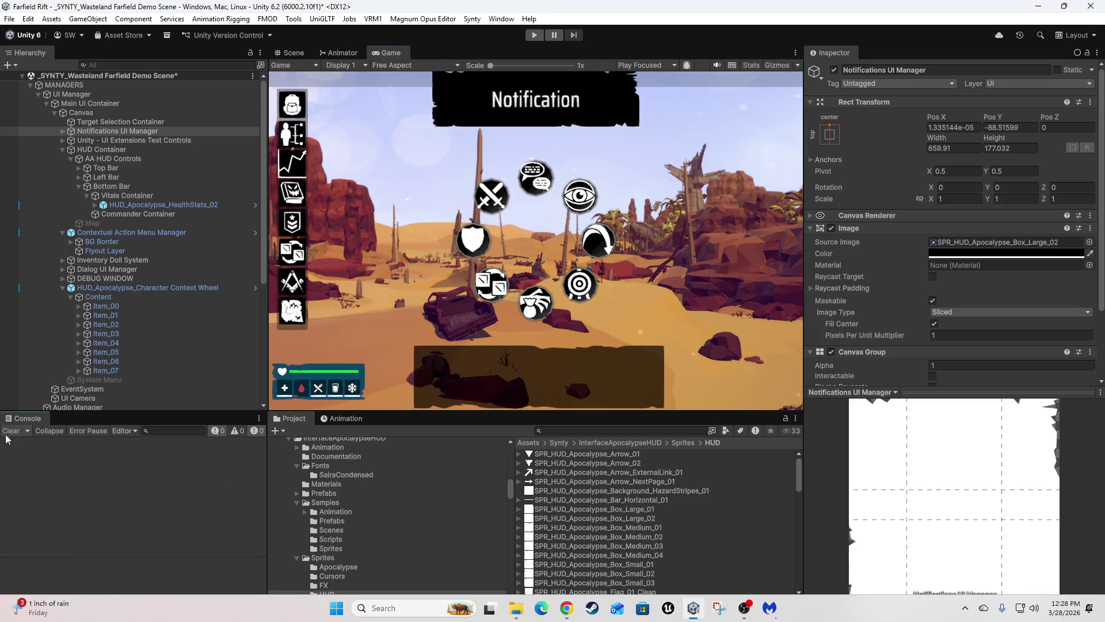
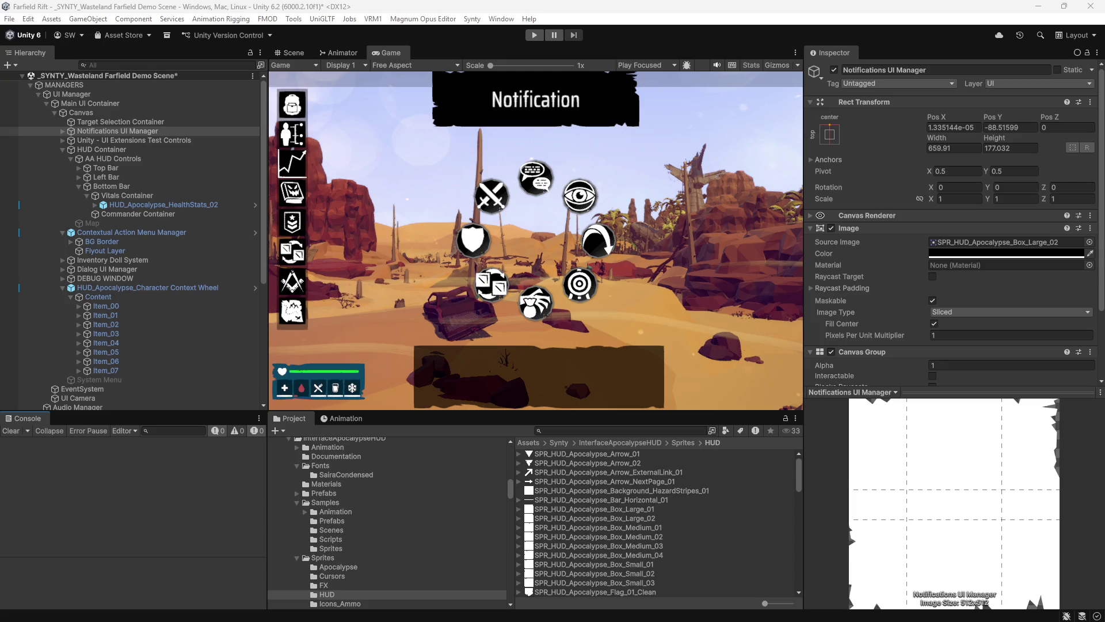
Select HUD_Apocalypse_HealthStats_02 in the Hierarchy to view its prefab and layout settings in the Inspector
click(182, 205)
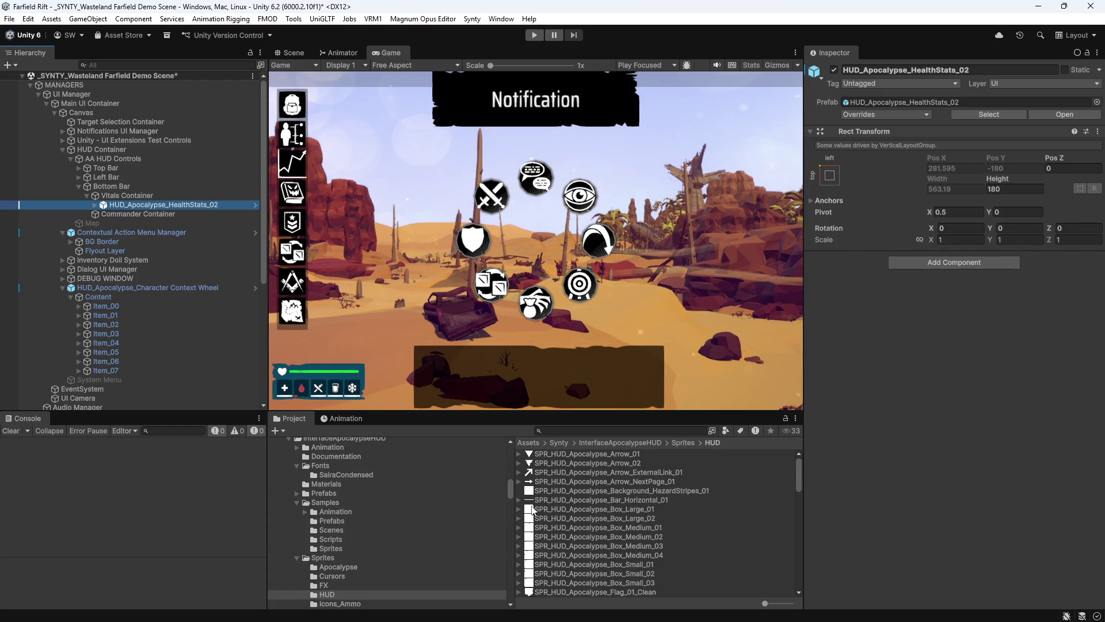
Browse to Assets/3RD Party/Icons and select the move icon texture
scroll(409, 492, up, 10)
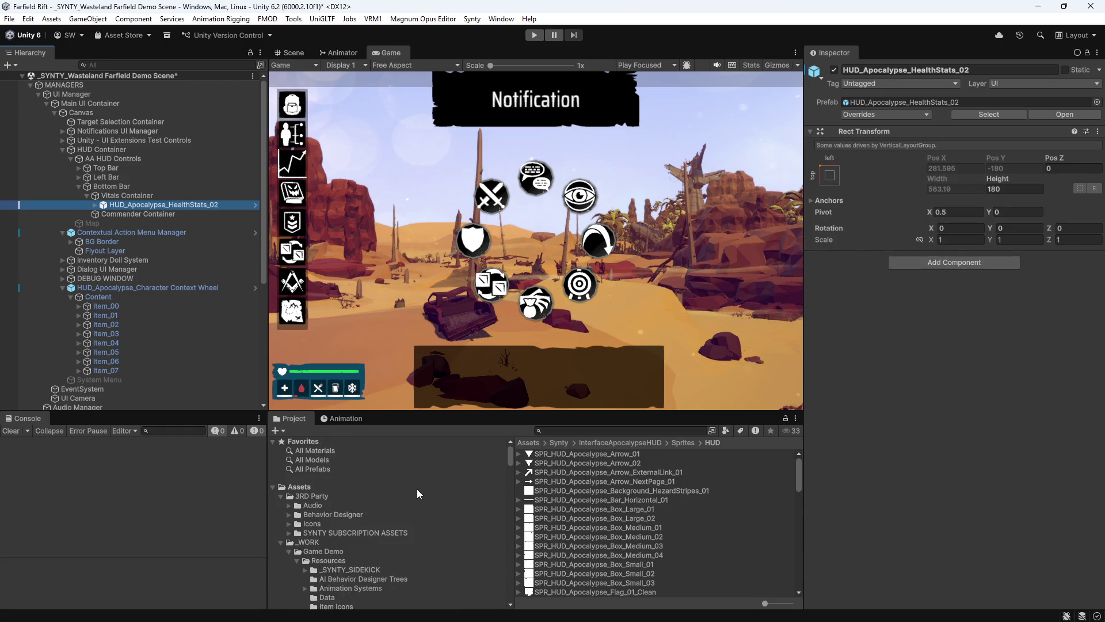
click(311, 496)
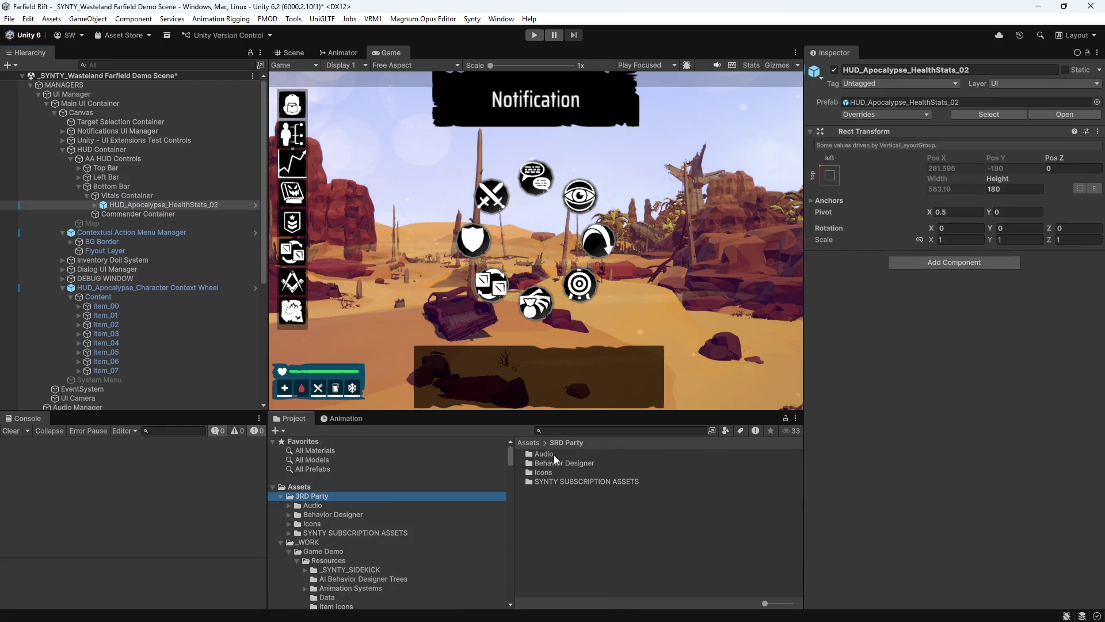
double_click(543, 472)
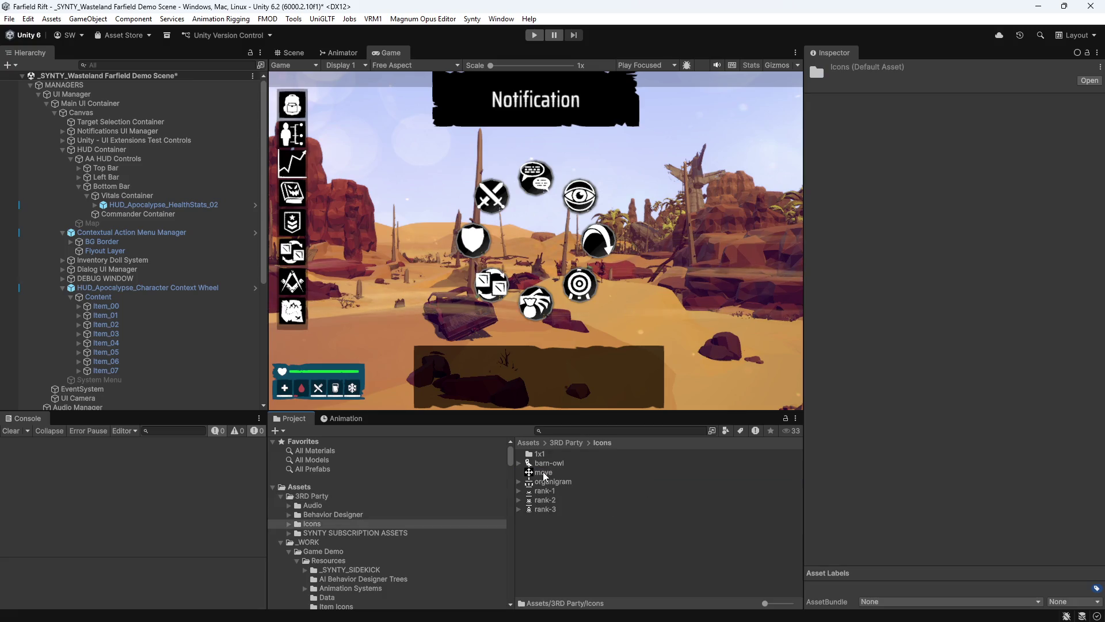
click(788, 472)
Import move as a Single-mode Sprite (2D and UI), apply it, and return to the Scene view
click(970, 105)
click(972, 155)
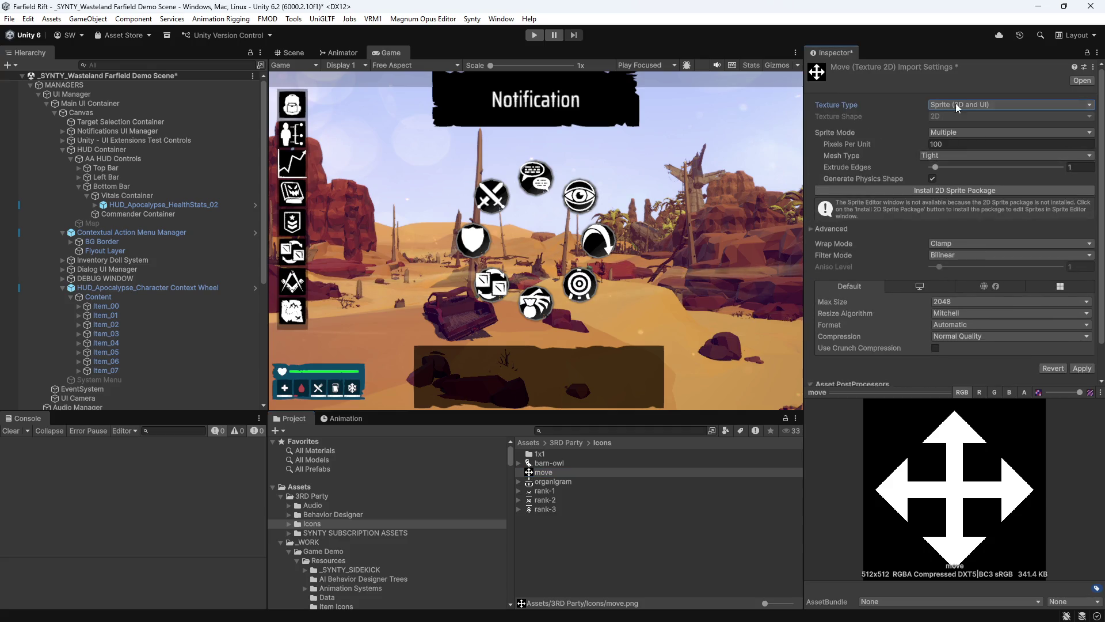
click(961, 132)
click(949, 141)
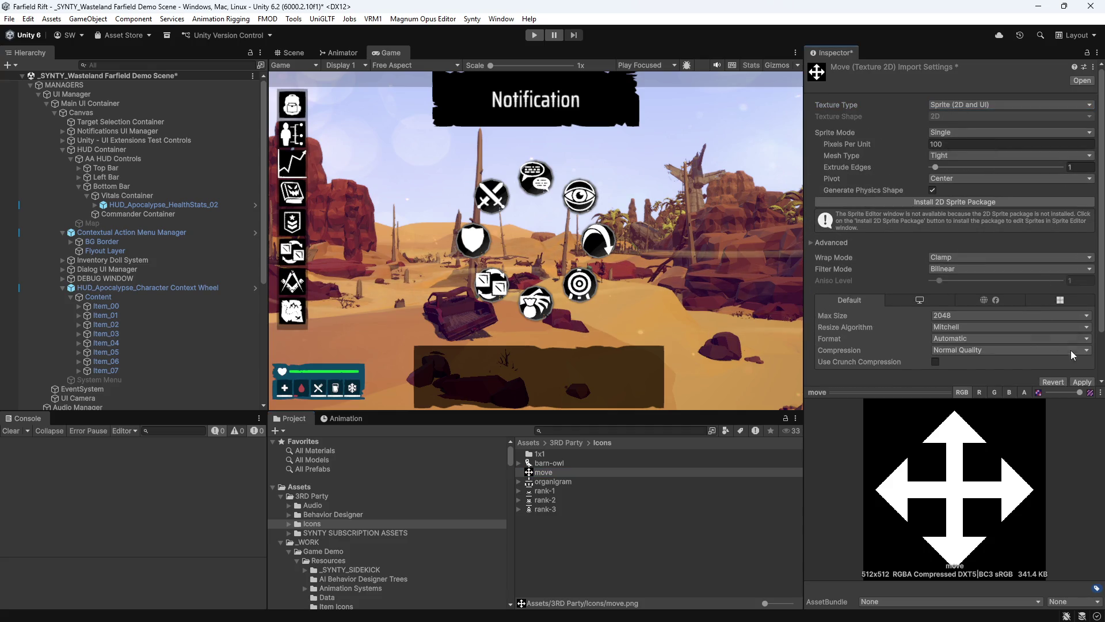
scroll(1040, 351, down, 2)
click(1082, 327)
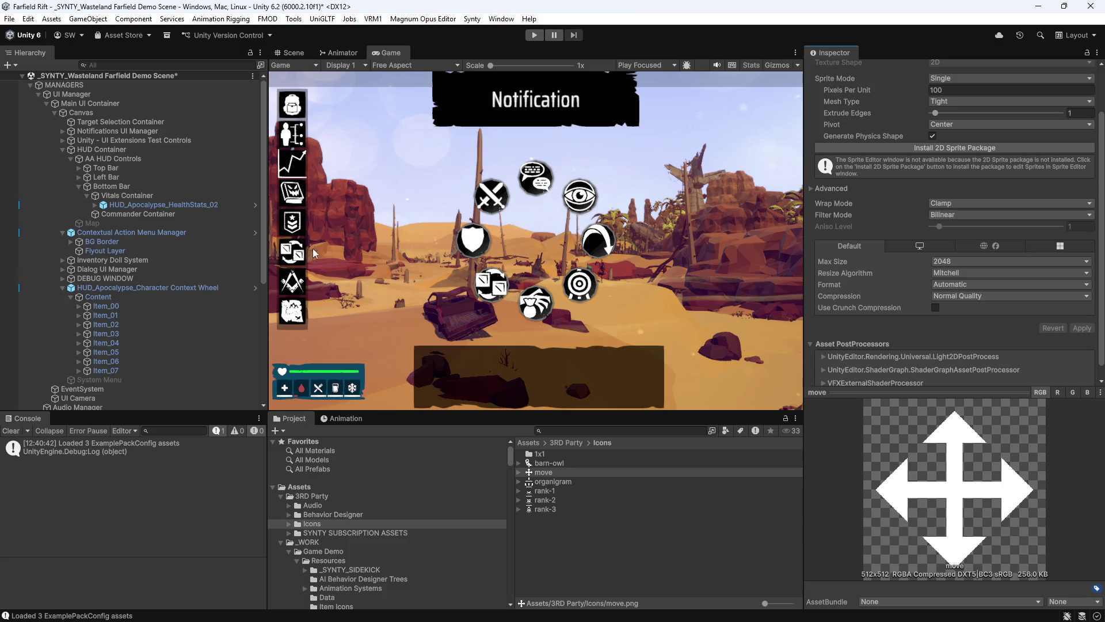
click(287, 53)
mouse_move(394, 115)
mouse_down()
mouse_move(491, 285)
mouse_move(507, 279)
mouse_move(475, 303)
mouse_up()
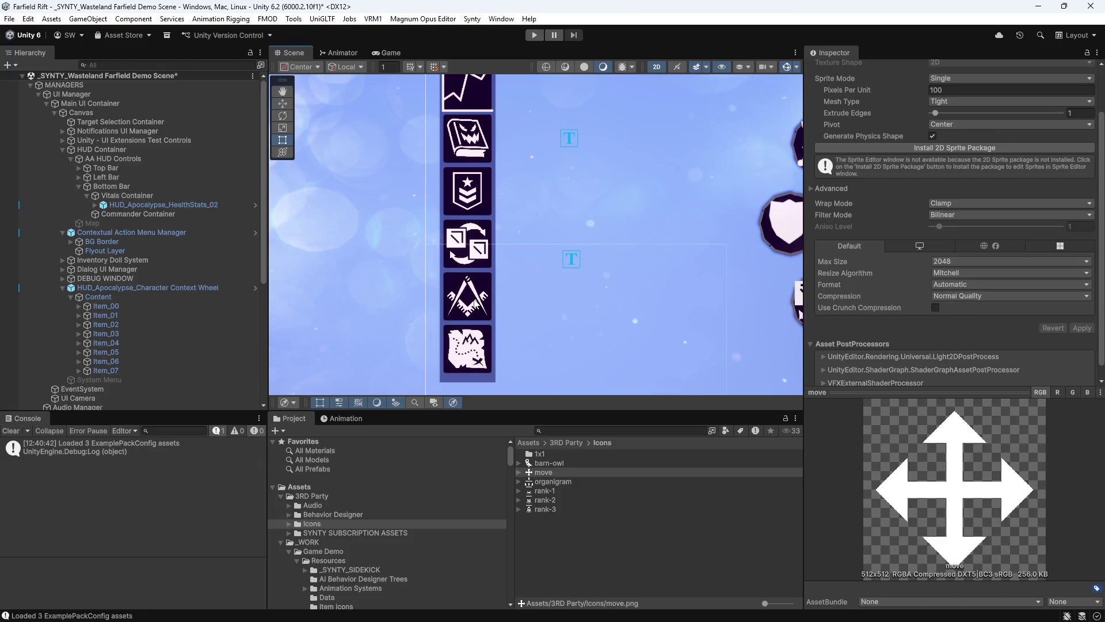
Cycle through the overlapping UI objects at the left bar until Button_Craft's Image, using the freemasonry sprite, is selected
click(475, 305)
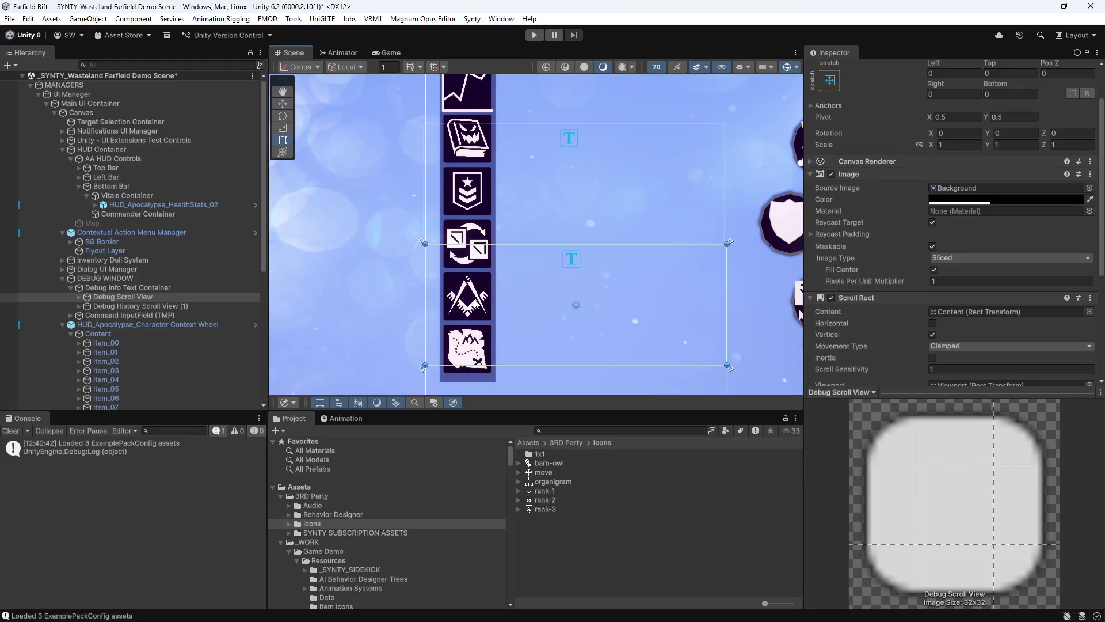
click(476, 308)
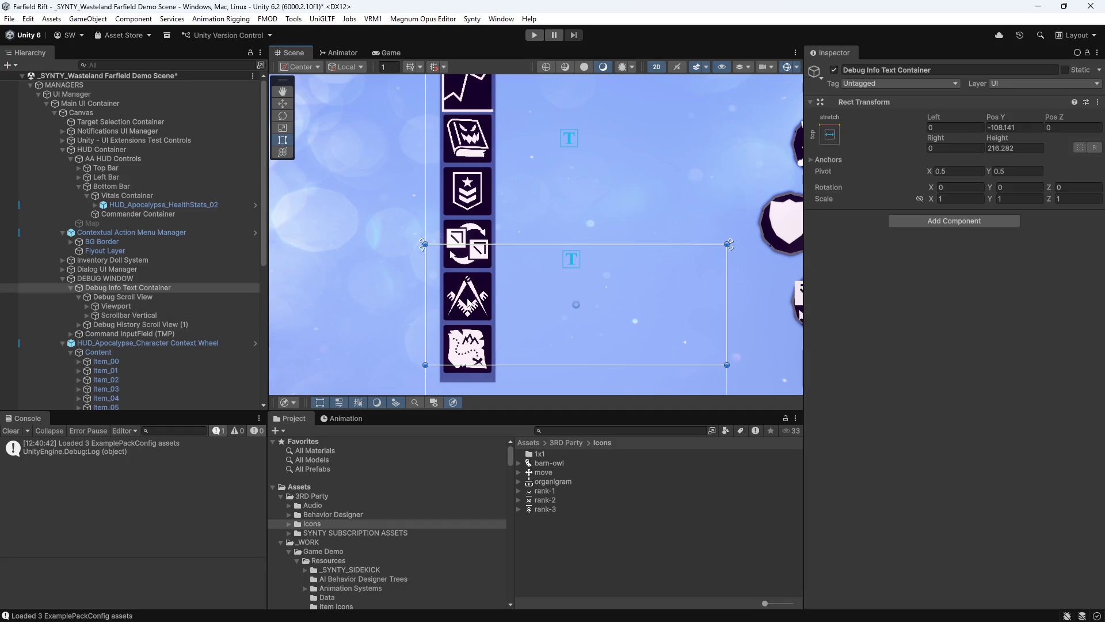
click(473, 306)
click(470, 305)
click(470, 306)
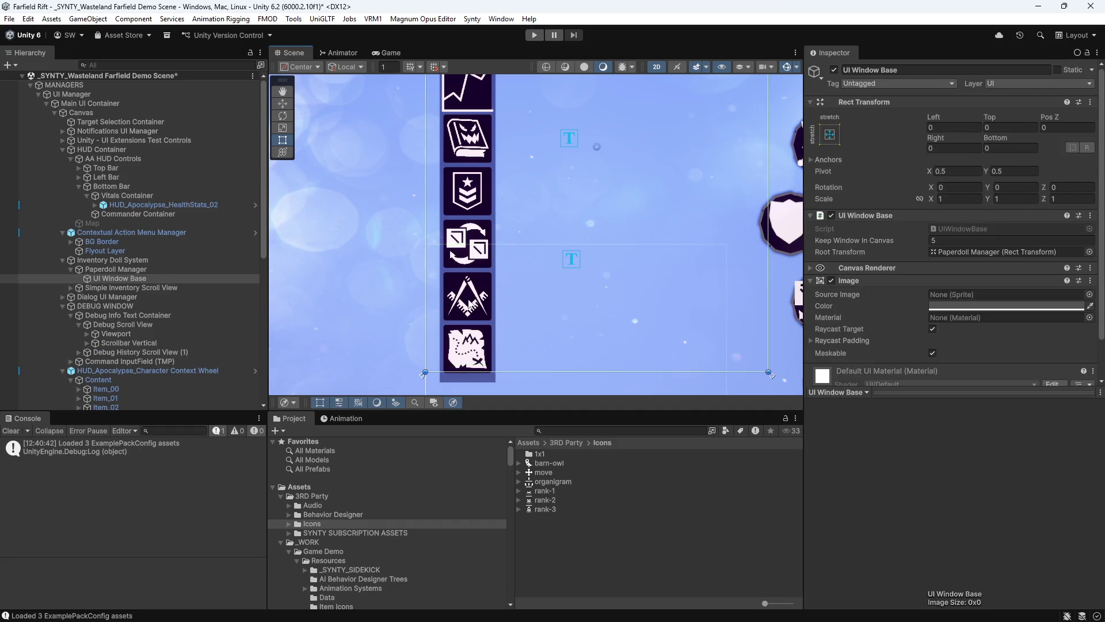
click(469, 305)
click(469, 305)
click(469, 305)
click(470, 304)
click(471, 303)
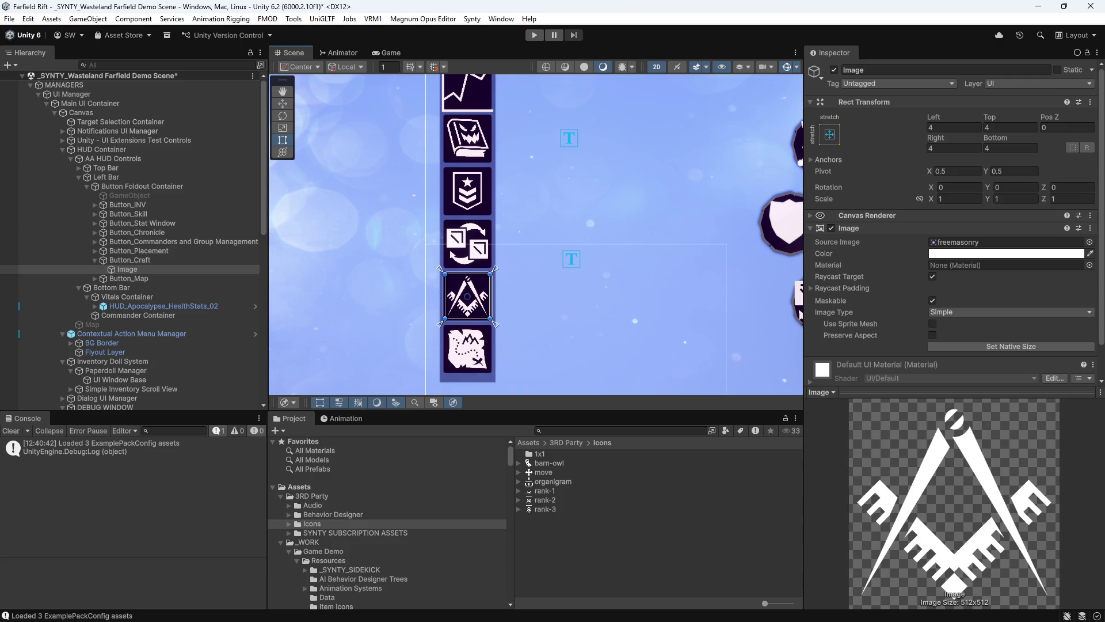
scroll(886, 199, down, 2)
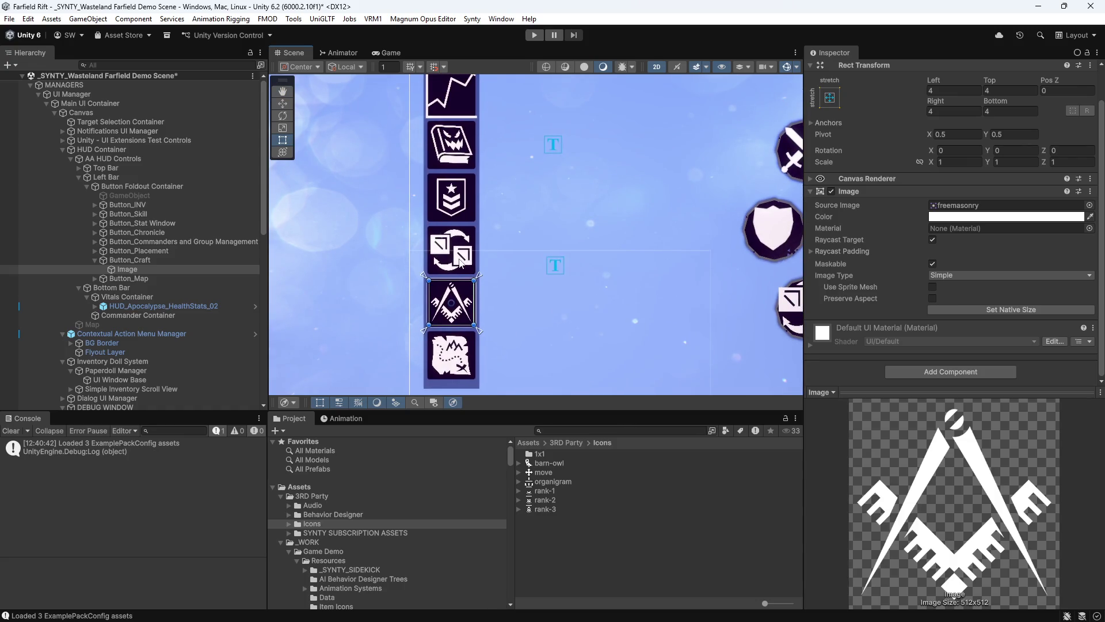
Cycle through the overlapping debug scroll views and the Dialog UI Manager at the left bar
click(459, 259)
click(459, 262)
click(459, 262)
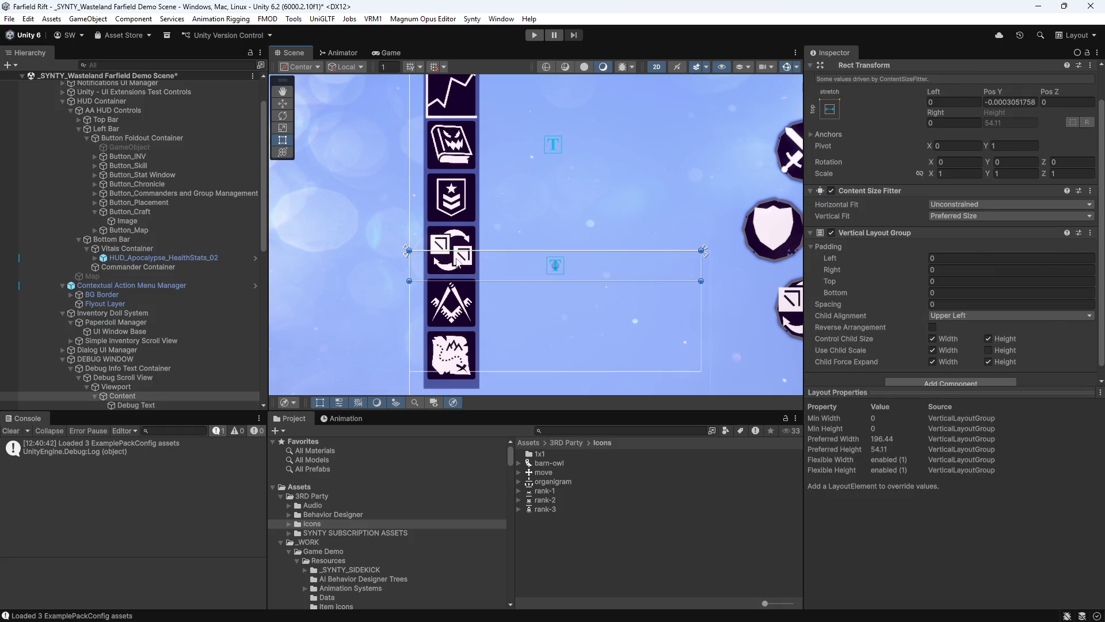
click(462, 244)
click(462, 245)
click(462, 244)
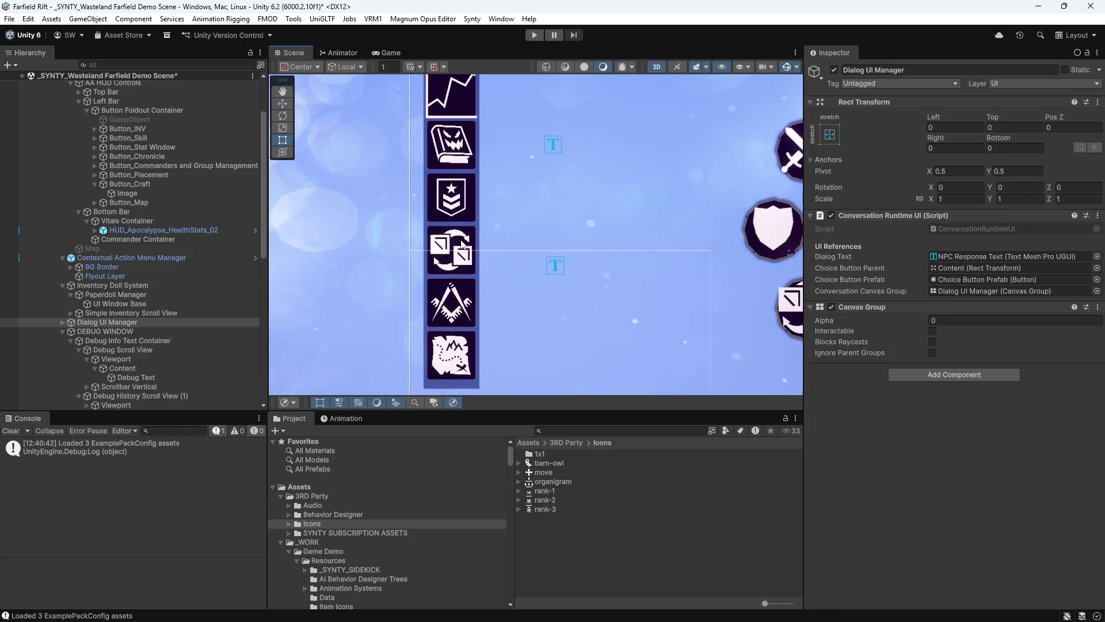
Expand Button_Placement, select its Image that uses the trade sprite, and drag the move icon toward it
scroll(118, 213, up, 3)
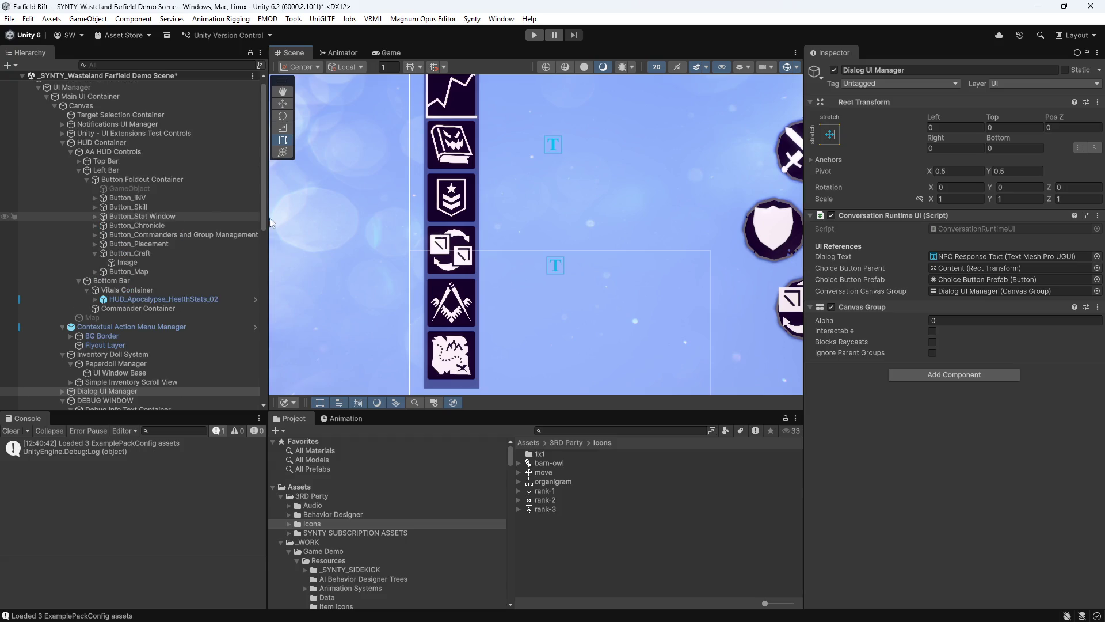
click(94, 244)
click(110, 253)
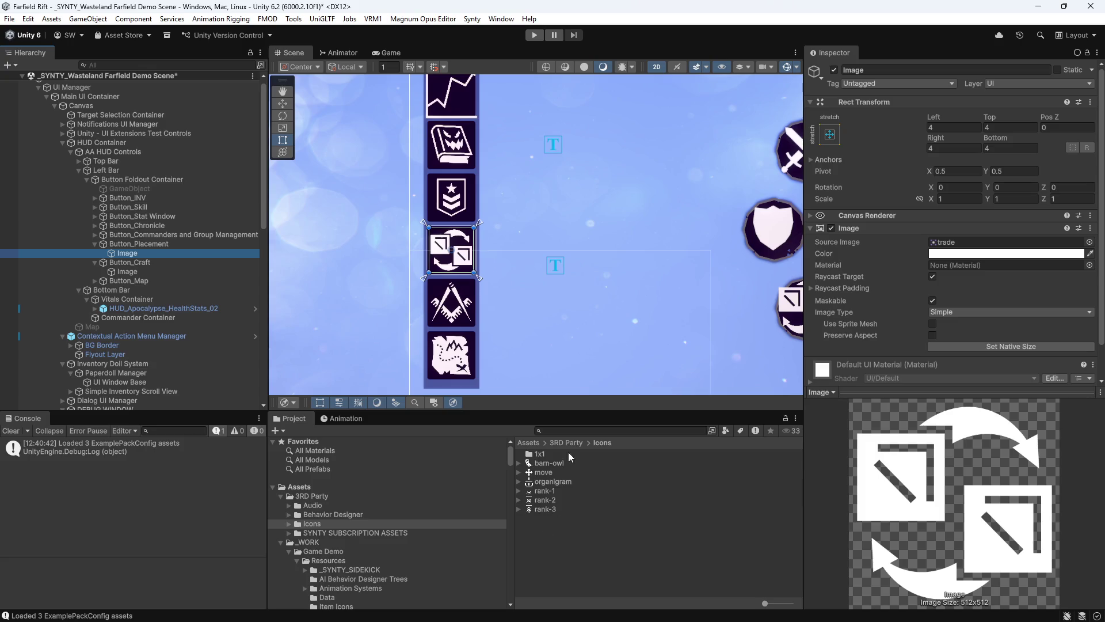
mouse_move(538, 473)
mouse_down()
mouse_move(880, 293)
mouse_move(1056, 251)
mouse_move(1041, 252)
mouse_up()
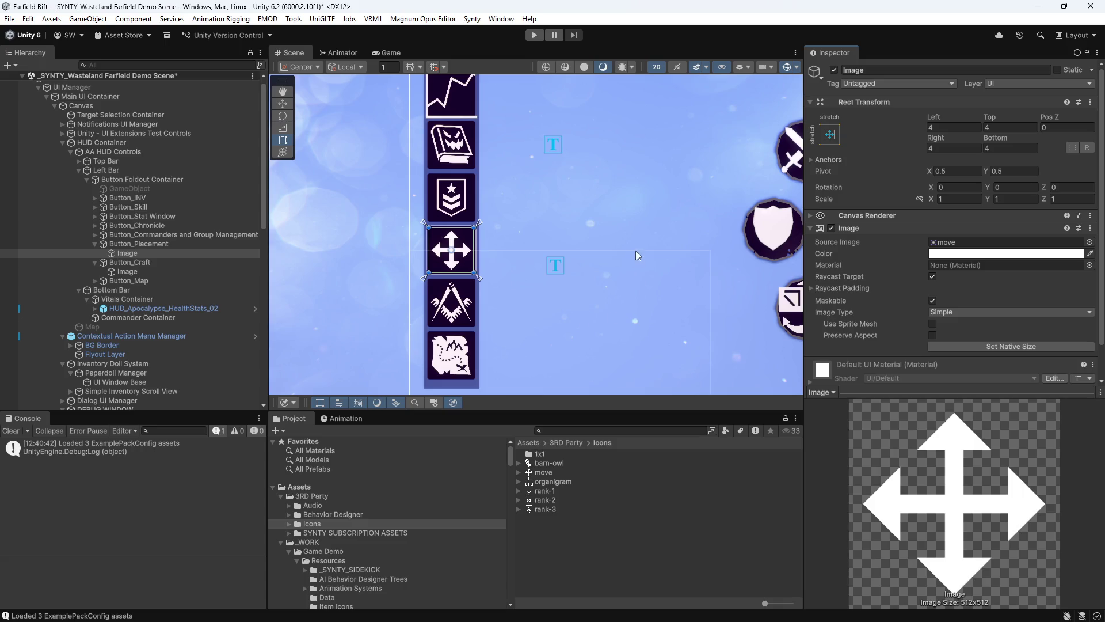
Assign the move sprite as the placement Image's Source Image and zoom the Scene to check the arrow icon
drag(626, 281, 601, 325)
scroll(596, 300, down, 5)
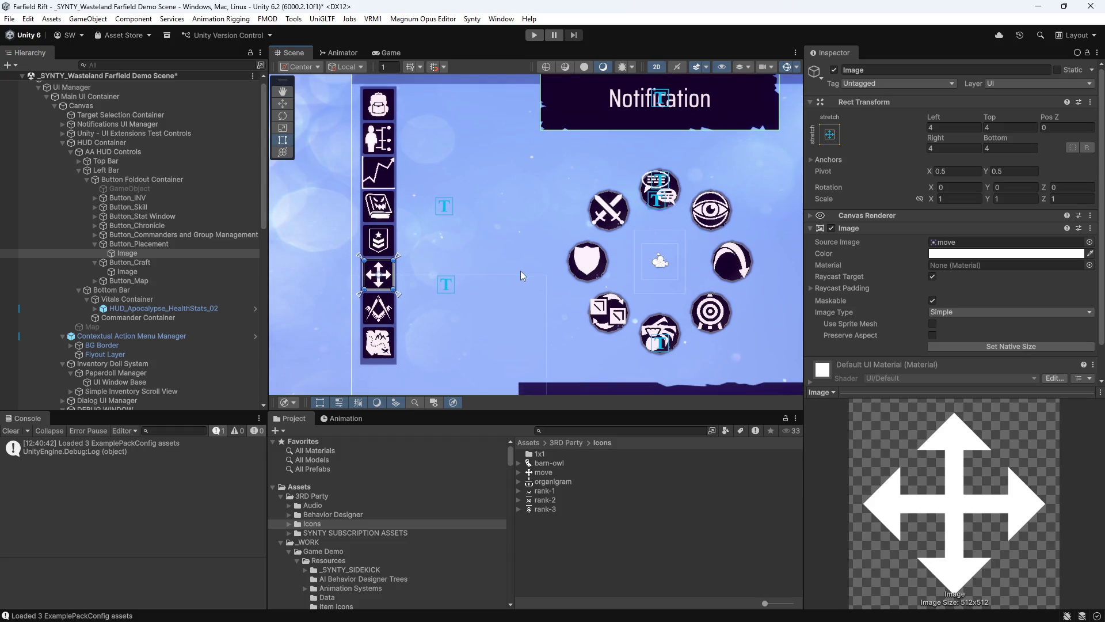
key(t)
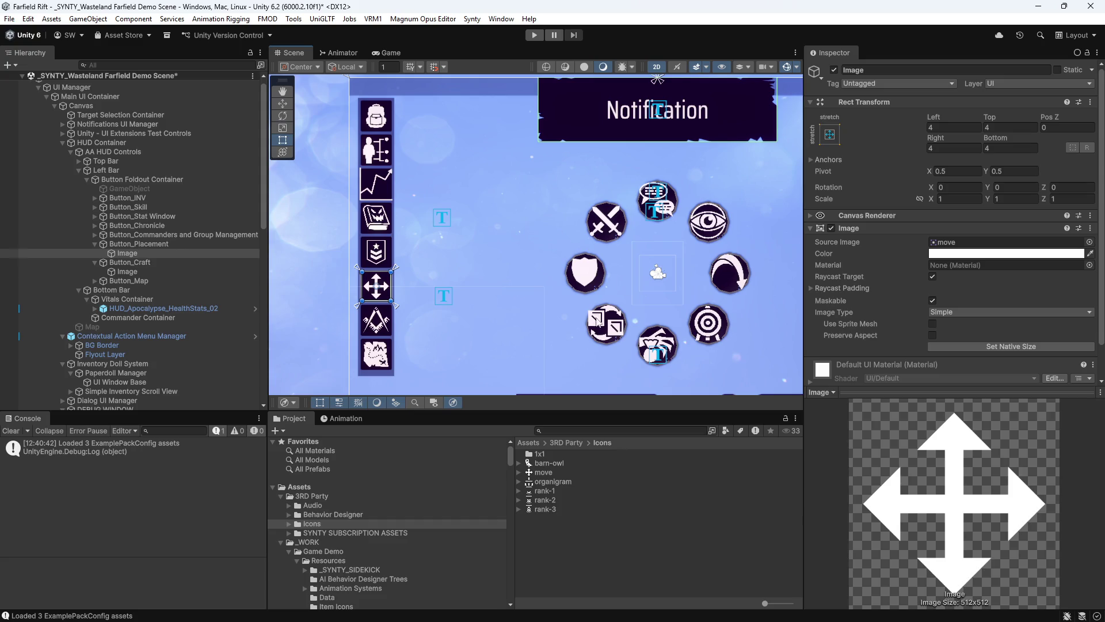
scroll(506, 208, down, 5)
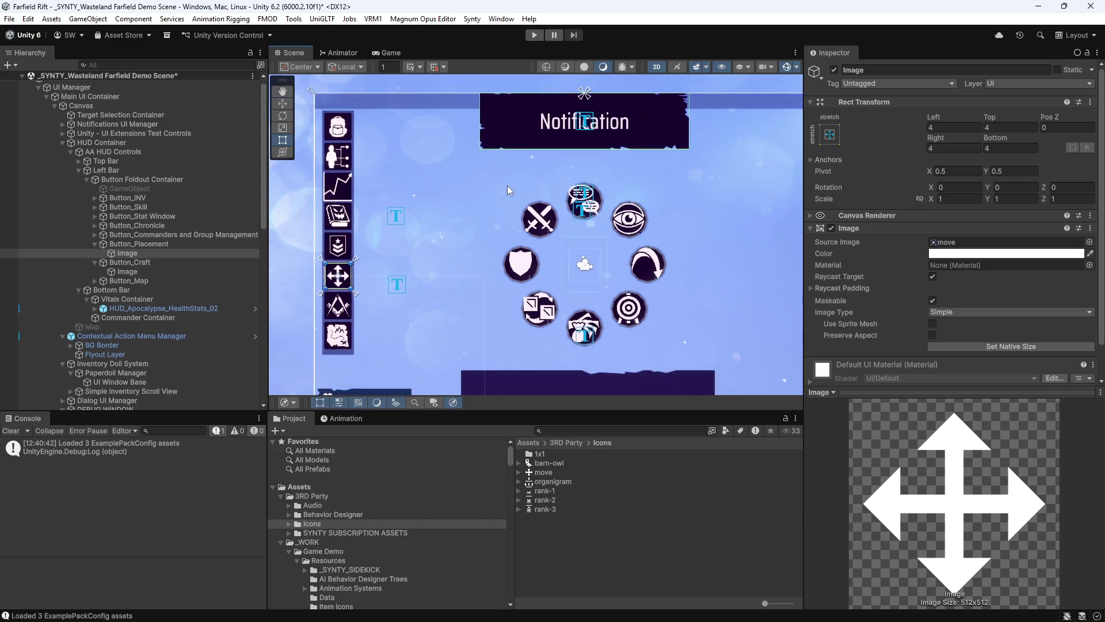
scroll(535, 199, up, 1)
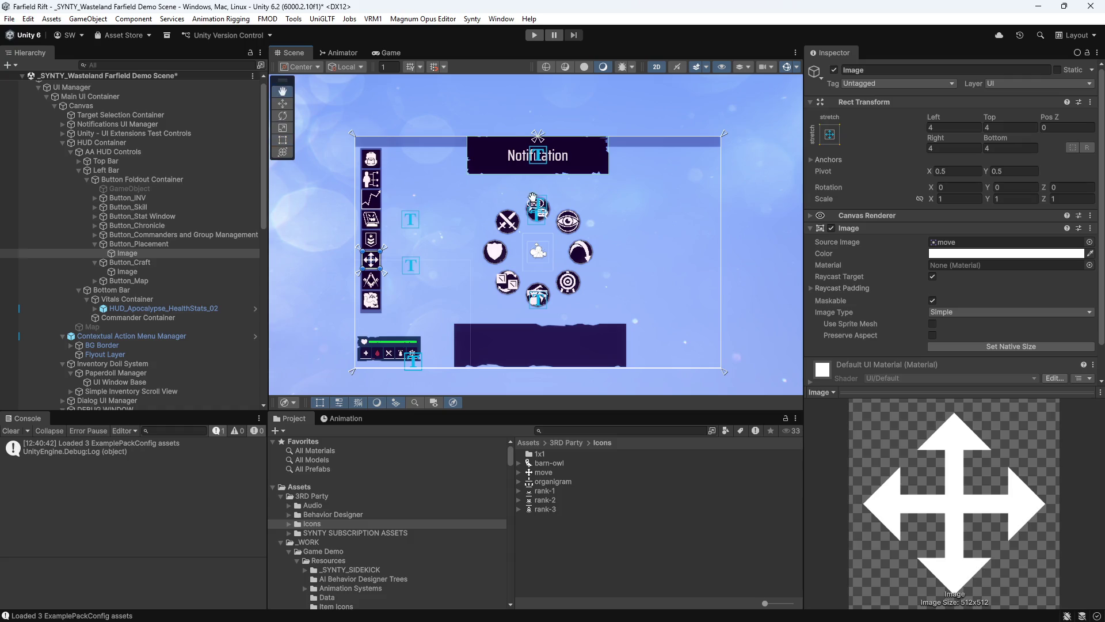
scroll(563, 189, down, 1)
scroll(463, 198, up, 4)
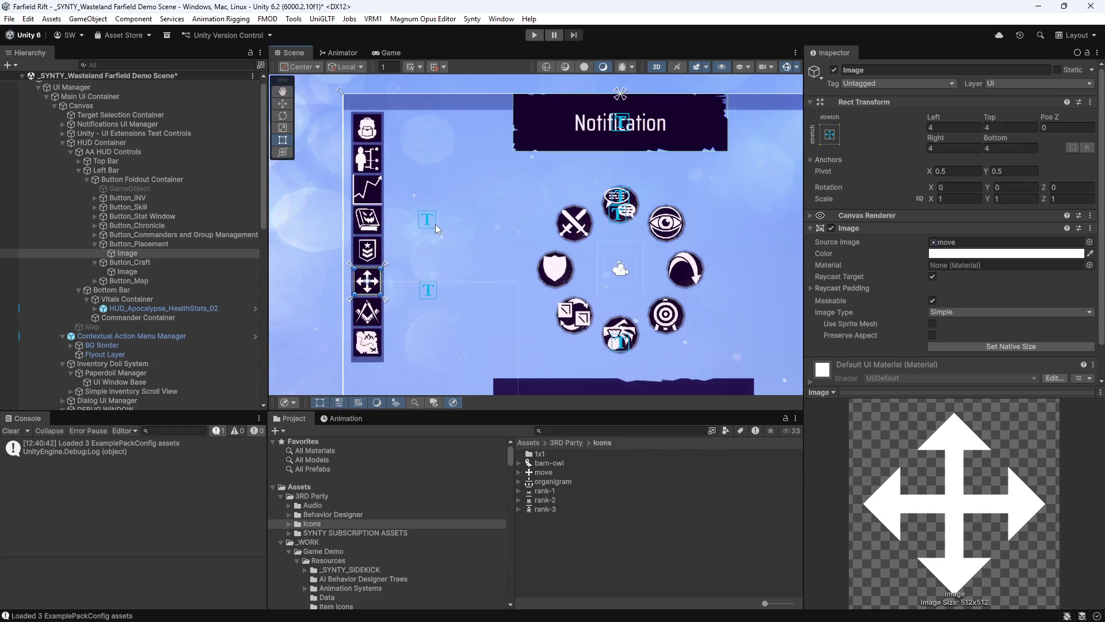
scroll(444, 219, up, 3)
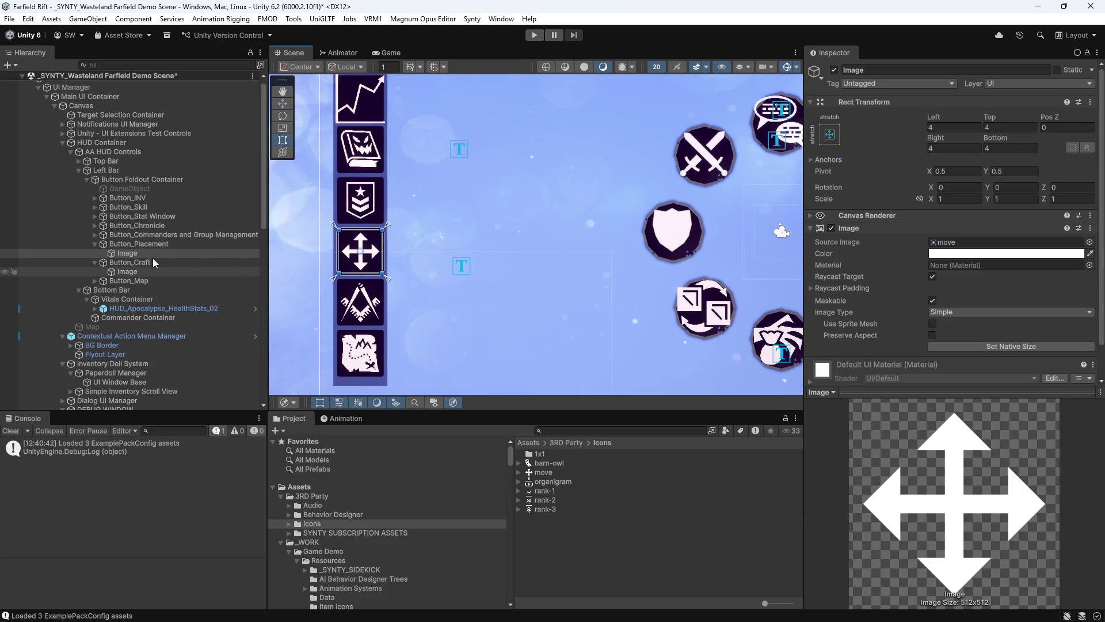
click(95, 243)
Collapse the button foldouts and select all eight buttons from Button_Map to Button_INV
click(94, 253)
click(114, 262)
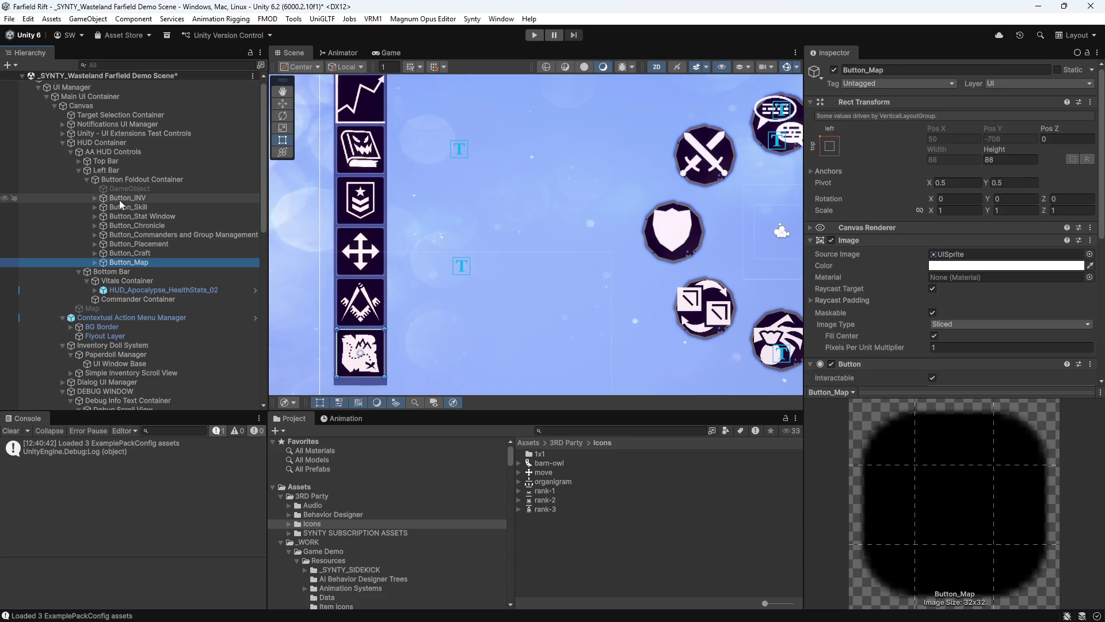
shift+click(119, 199)
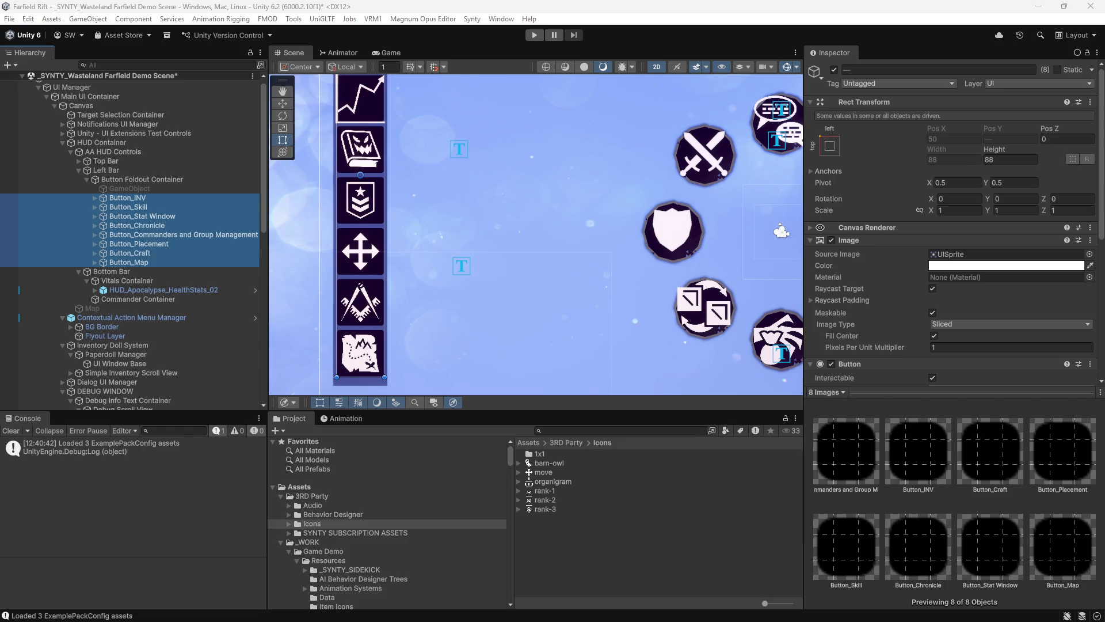
Start the editor through Magnum Opus Editor > Launch Editor
click(423, 18)
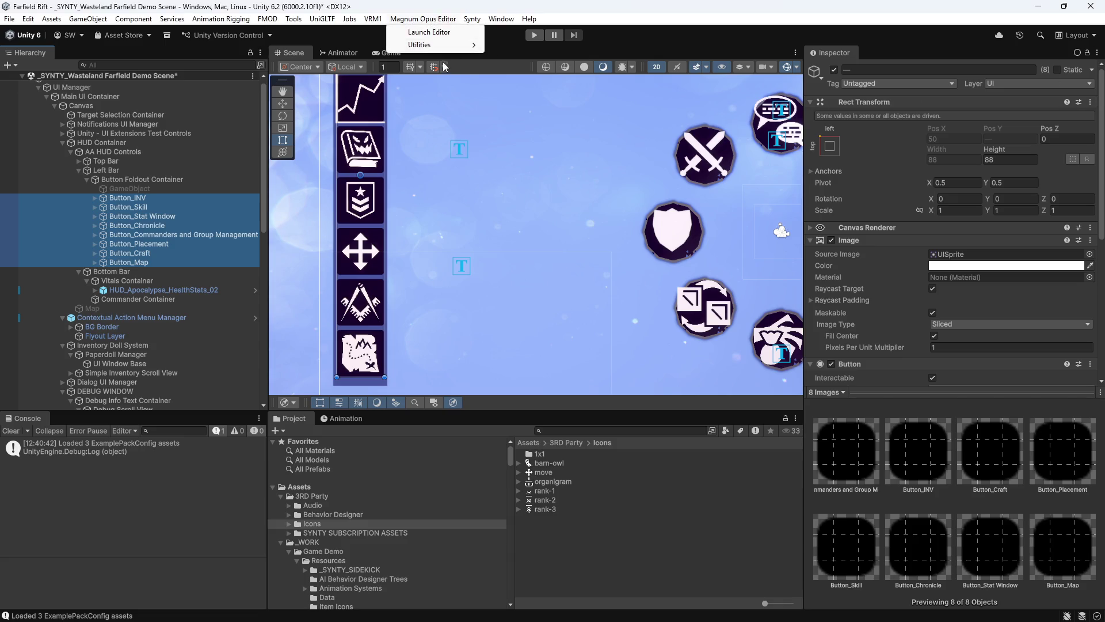
click(419, 33)
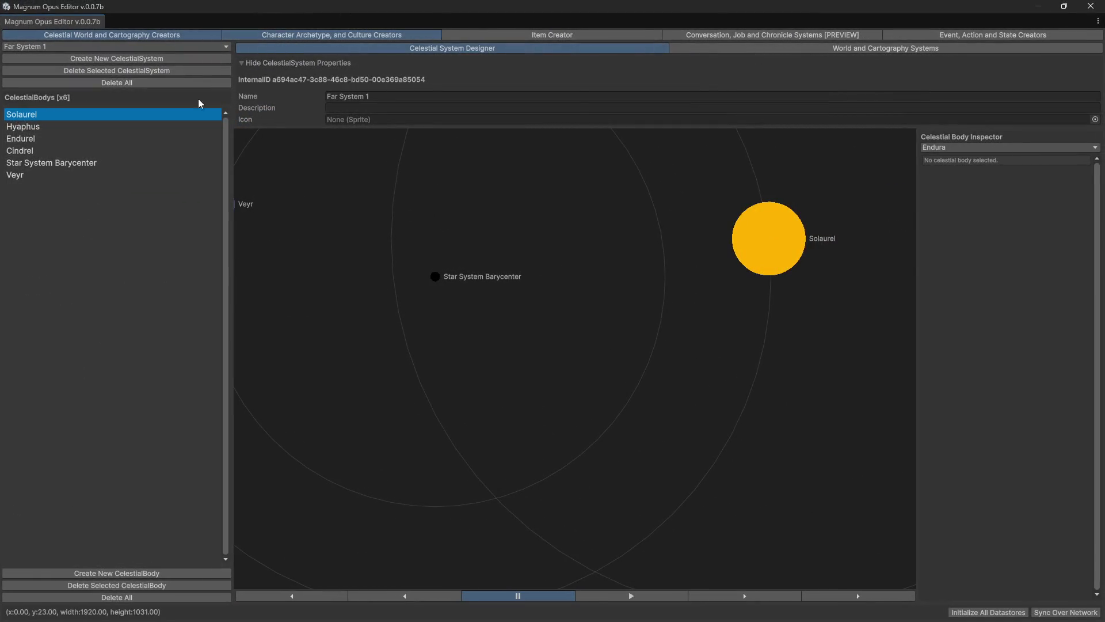
Inspect the Solaurel sun, then go to Character Archetype and Culture Creators and its Character Creator
click(745, 250)
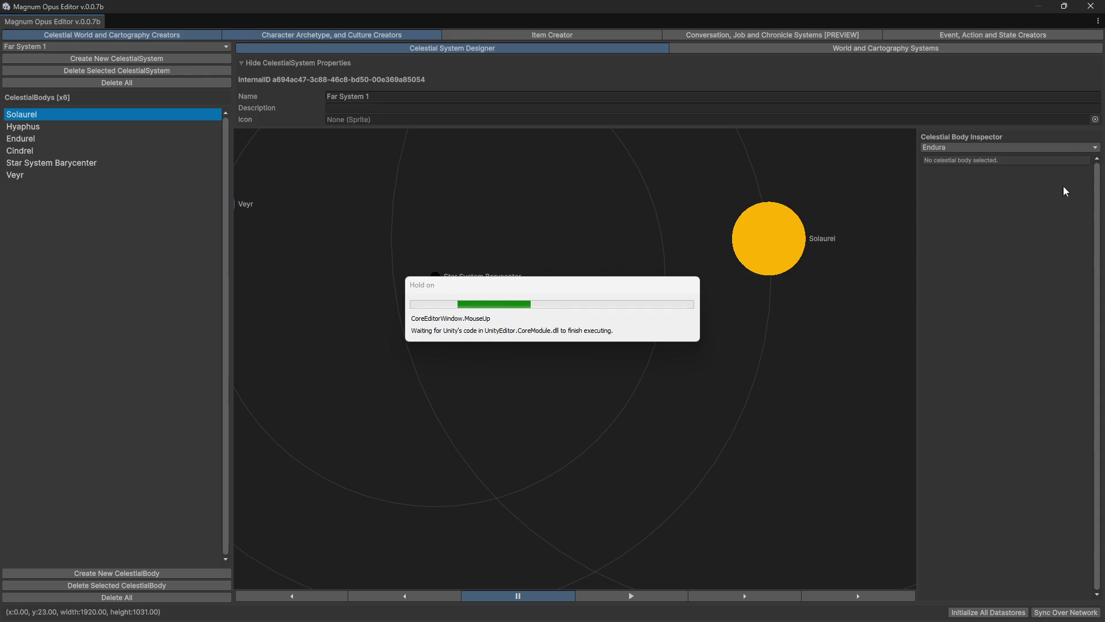
click(332, 35)
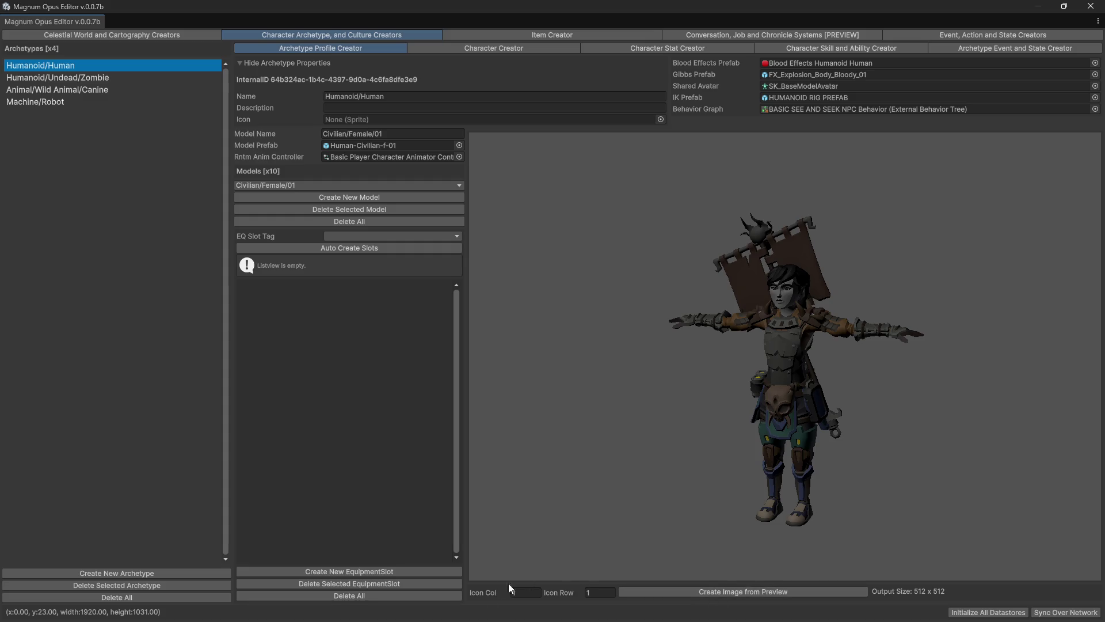
click(492, 54)
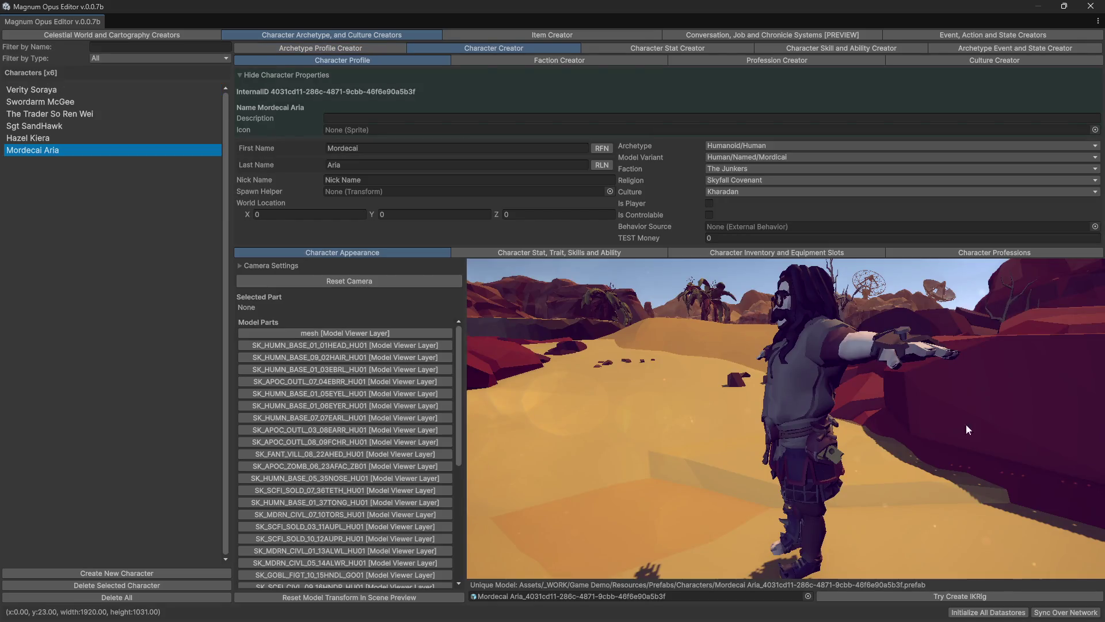
mouse_move(967, 426)
mouse_down()
mouse_move(892, 431)
mouse_move(924, 431)
mouse_up()
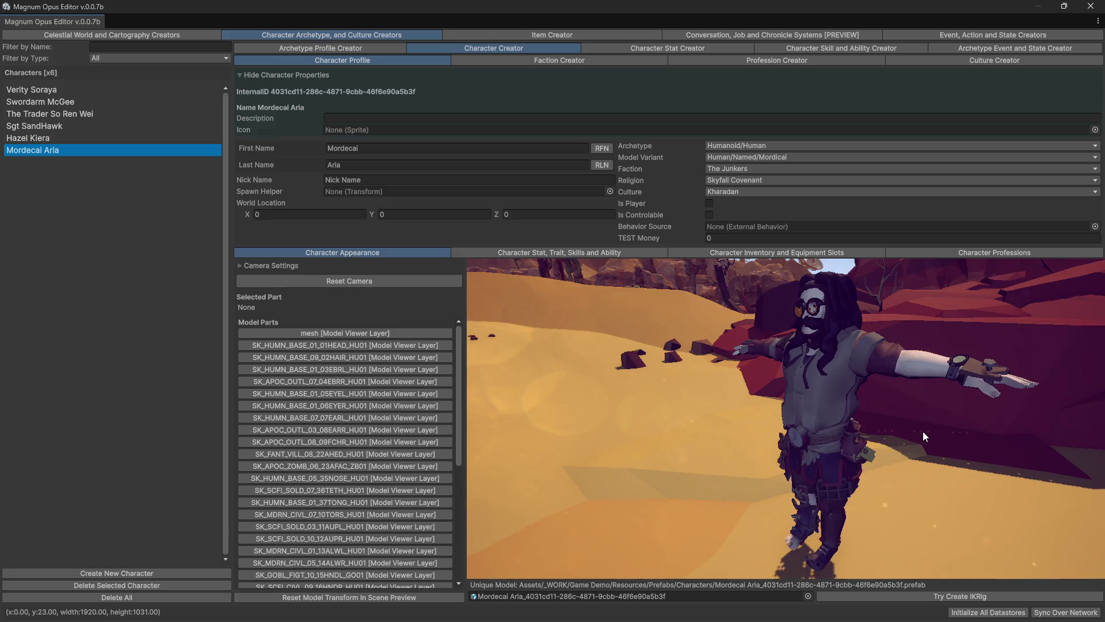
drag(820, 368, 809, 433)
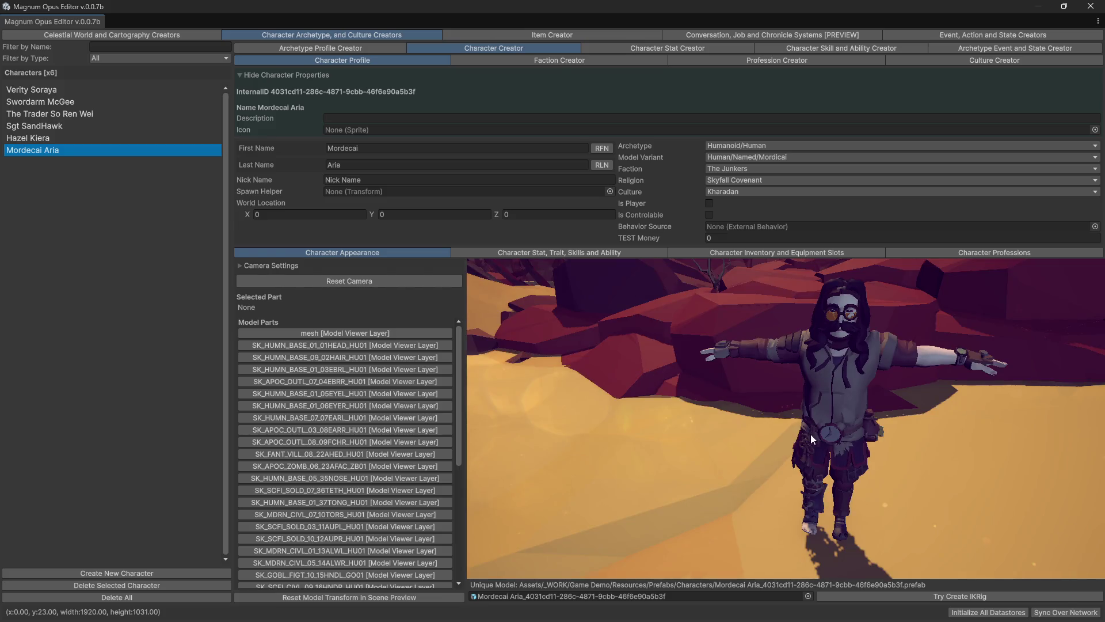
mouse_move(868, 363)
mouse_down()
mouse_move(824, 364)
mouse_move(831, 402)
mouse_move(789, 365)
mouse_move(841, 365)
mouse_move(718, 385)
mouse_move(754, 360)
mouse_move(799, 365)
mouse_move(813, 392)
mouse_move(835, 396)
mouse_move(811, 425)
mouse_move(830, 414)
mouse_move(755, 426)
mouse_move(777, 394)
mouse_move(941, 405)
mouse_move(666, 413)
mouse_move(694, 417)
mouse_move(706, 410)
mouse_move(696, 405)
mouse_move(803, 378)
mouse_up()
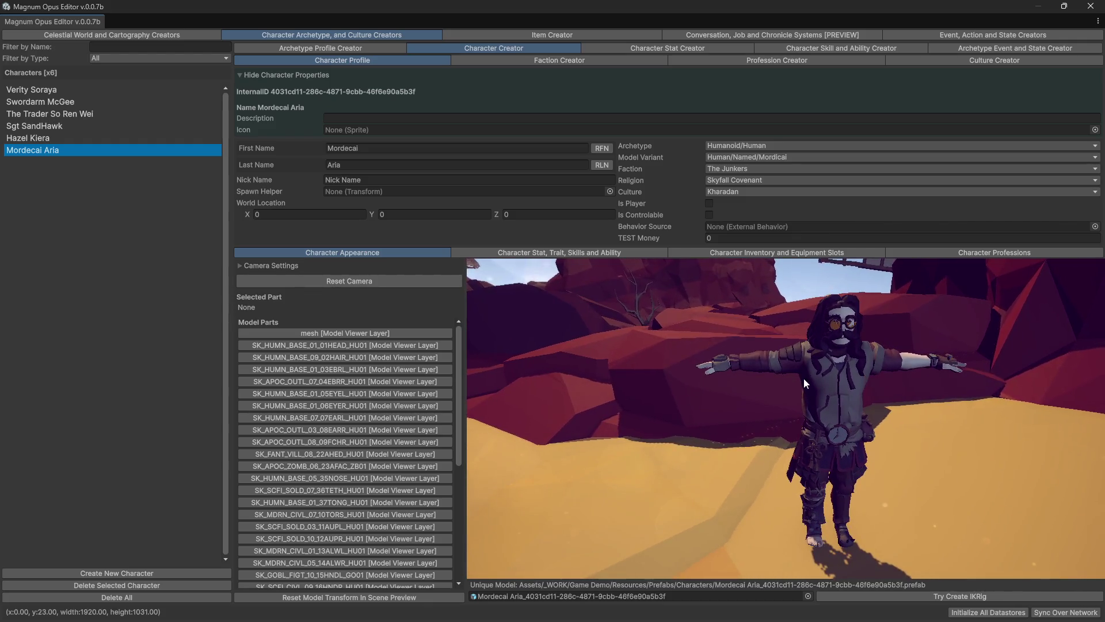
click(834, 391)
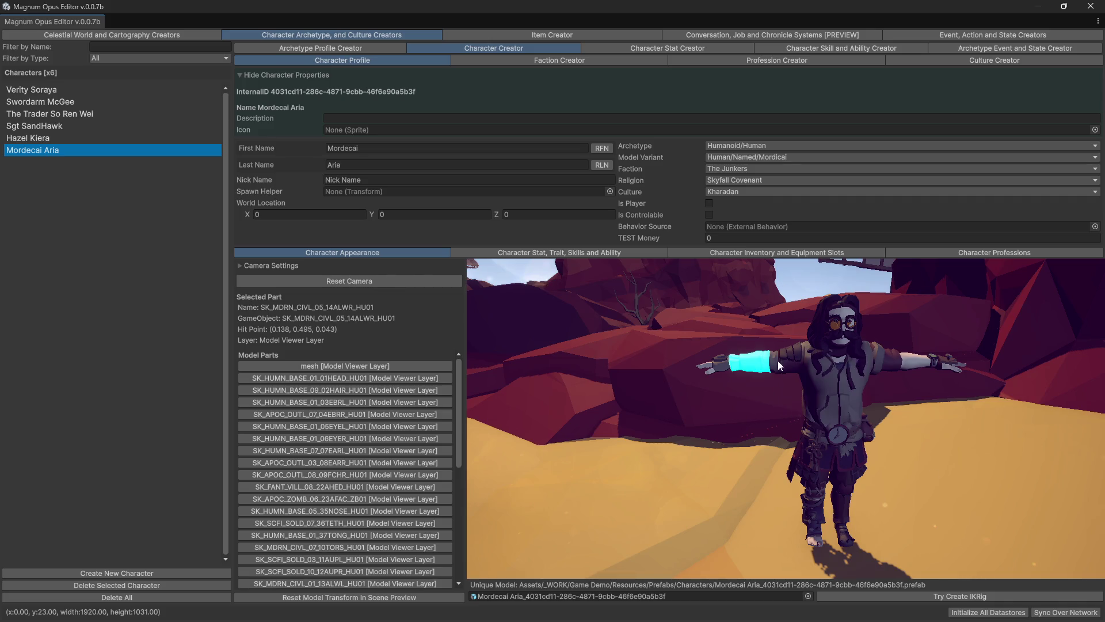
click(846, 432)
click(987, 421)
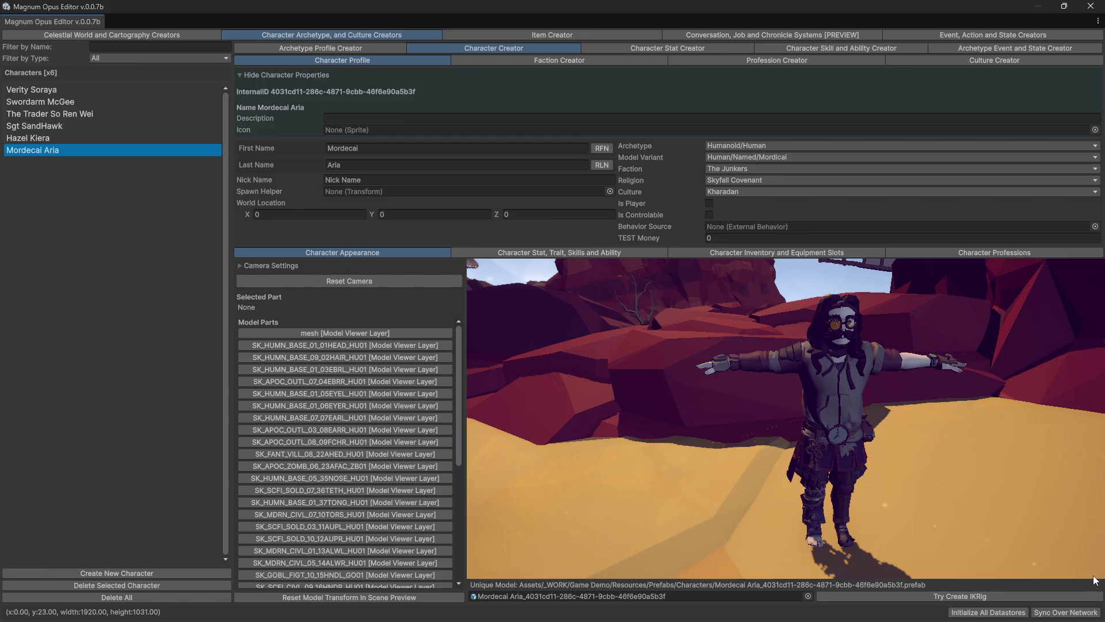
click(321, 48)
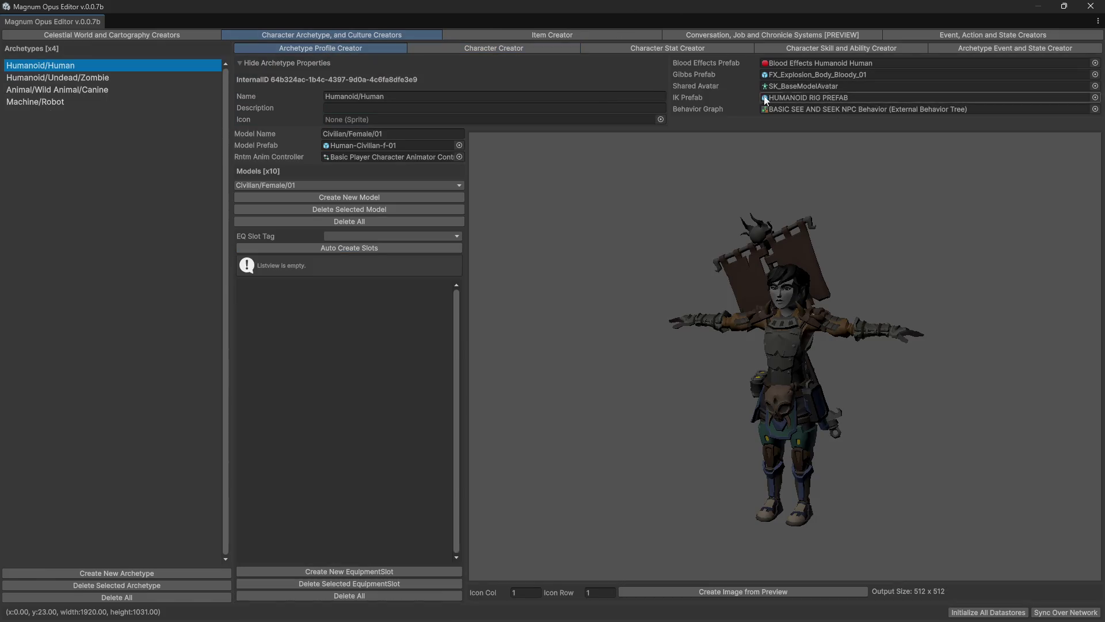
mouse_move(907, 7)
mouse_down()
mouse_move(907, 42)
mouse_move(748, 271)
mouse_move(748, 1)
mouse_up()
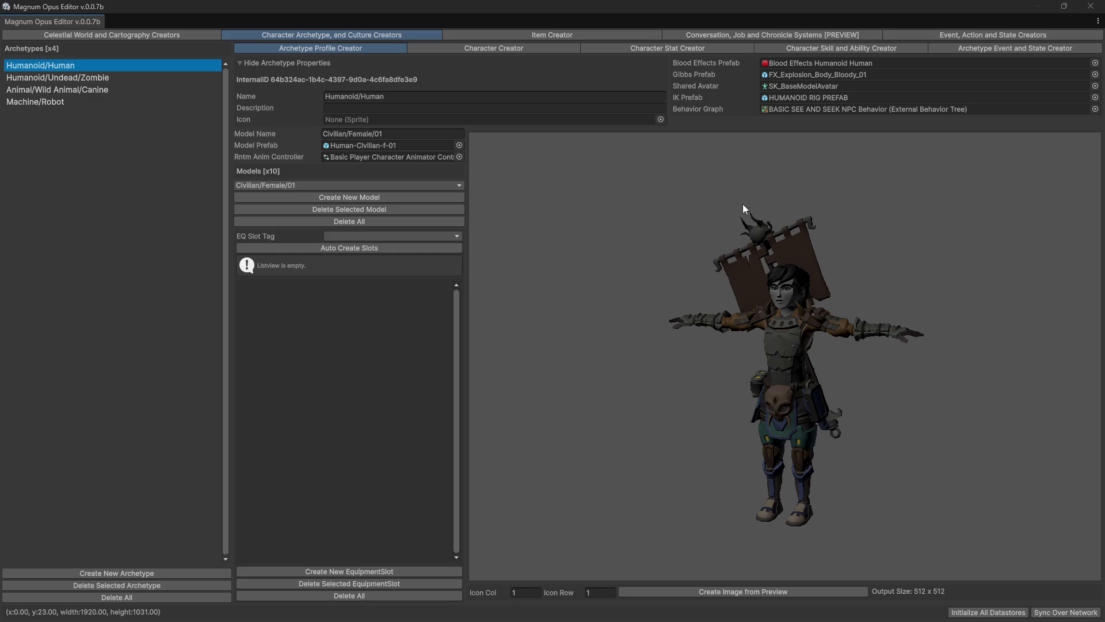
click(495, 48)
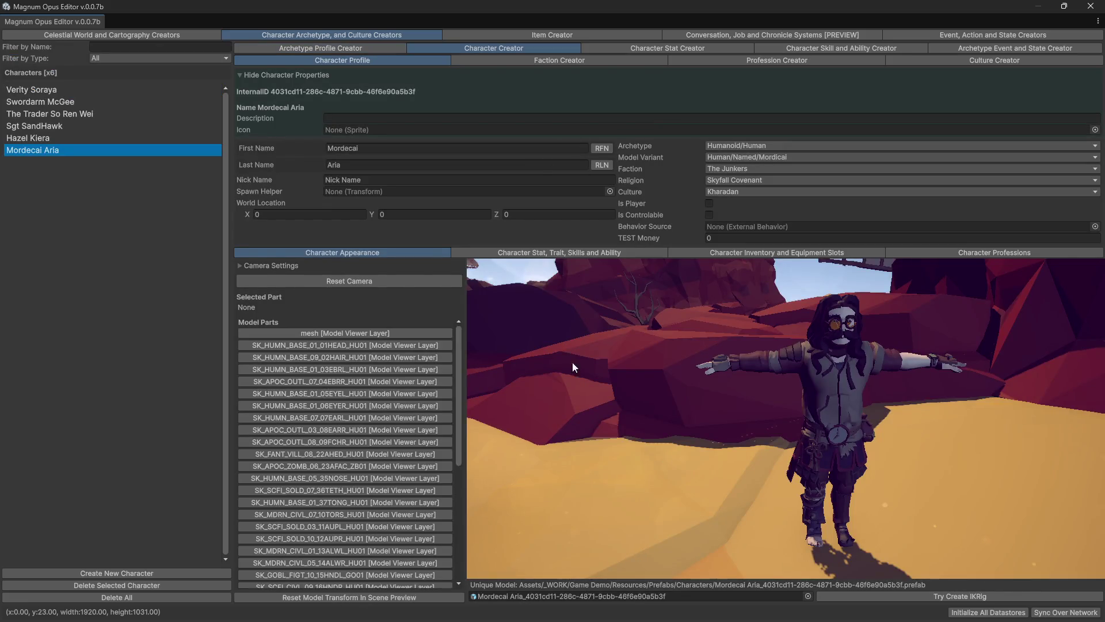
Drag the Magnum Opus Editor window down to reveal Unity, then maximize it again
mouse_move(527, 7)
mouse_down()
mouse_move(535, 263)
mouse_move(595, 5)
mouse_up()
mouse_move(771, 437)
mouse_down()
mouse_move(696, 441)
mouse_move(768, 382)
mouse_move(755, 263)
mouse_up()
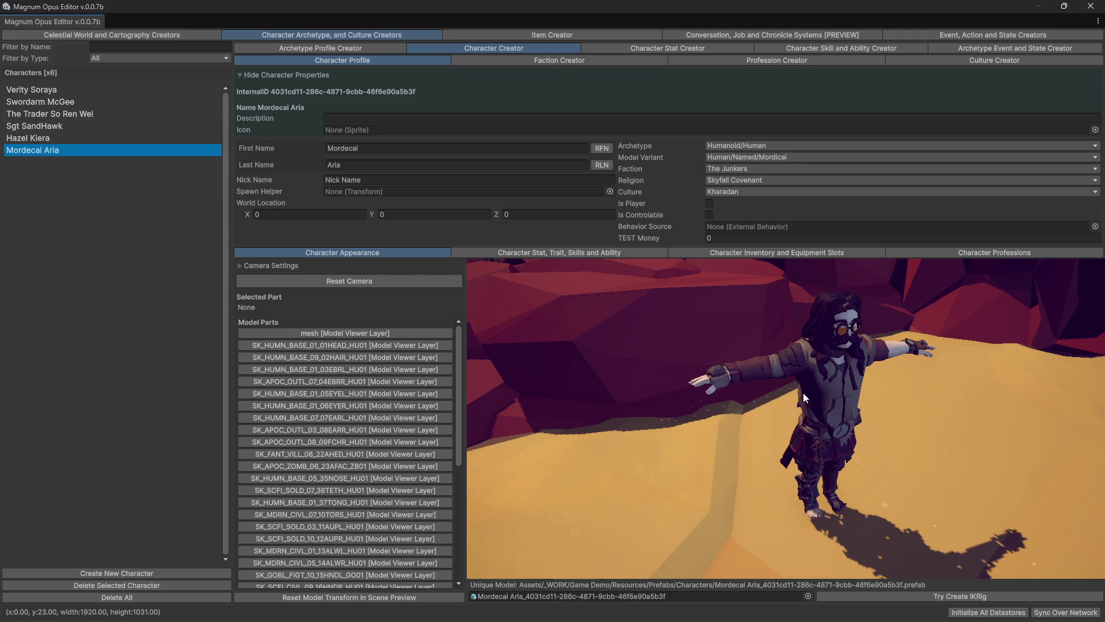
Return to the Archetype Profile Creator, then close the Magnum Opus Editor window
click(322, 49)
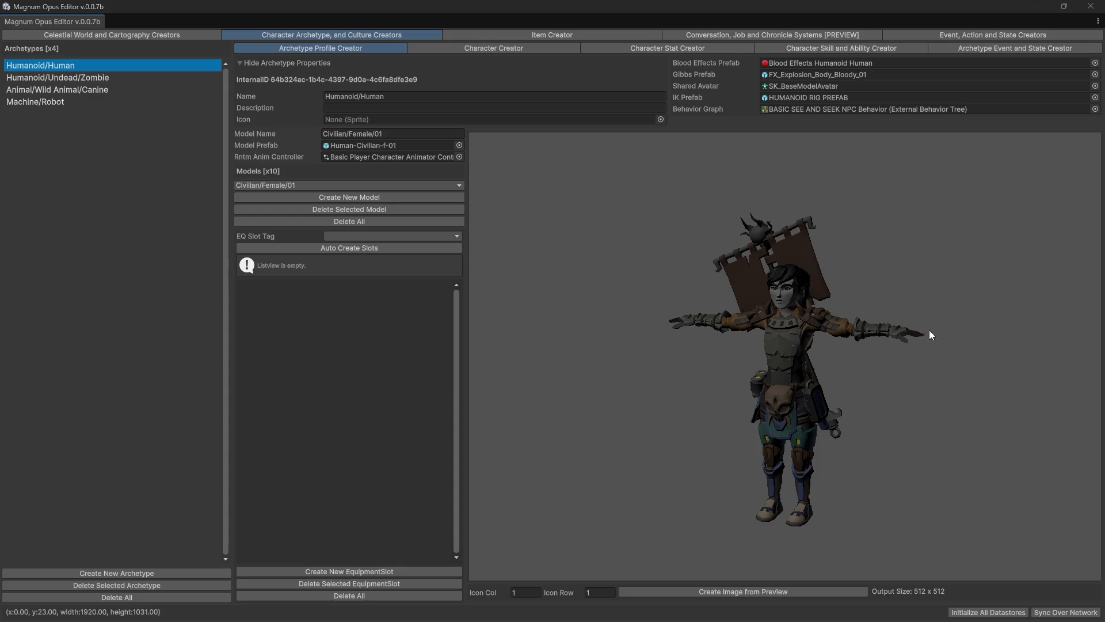
click(1091, 6)
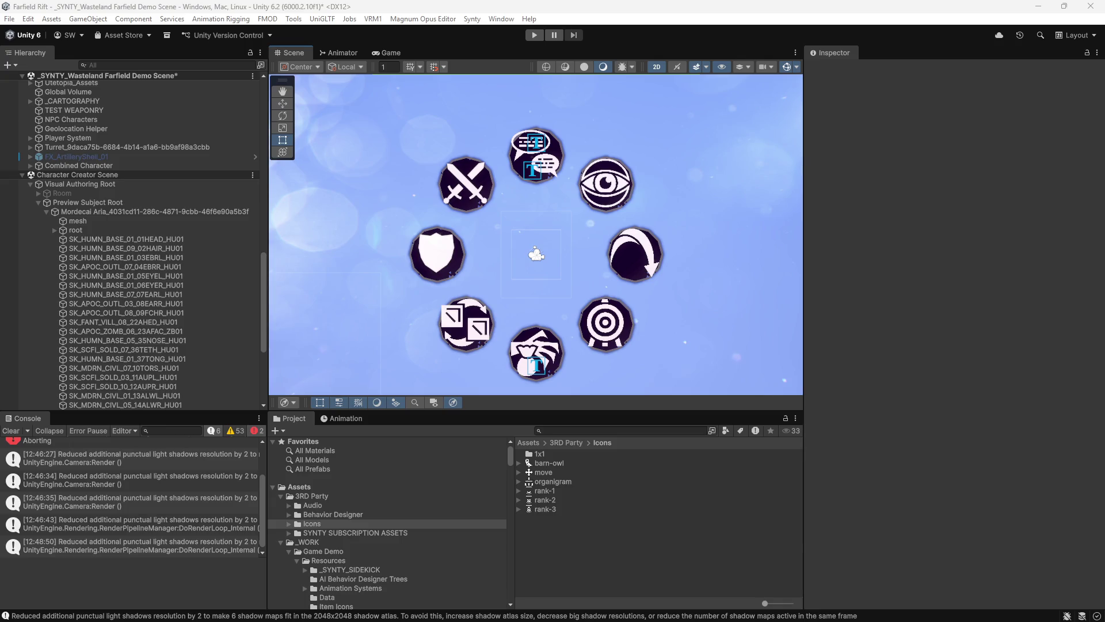
Clear all Console messages and launch the Magnum Opus Editor
click(1001, 271)
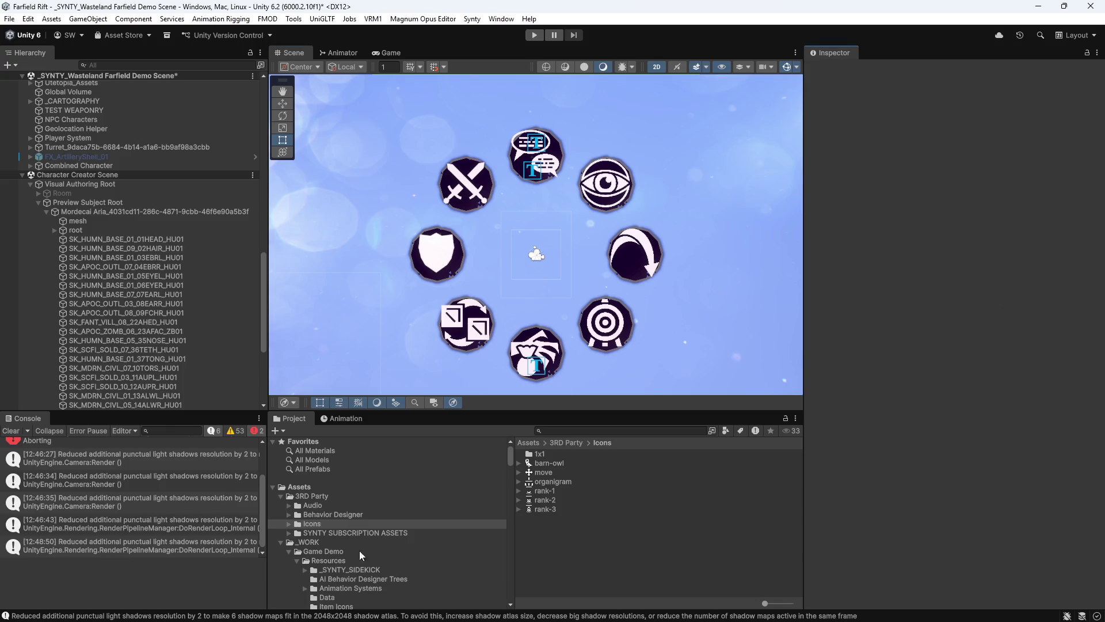
click(7, 432)
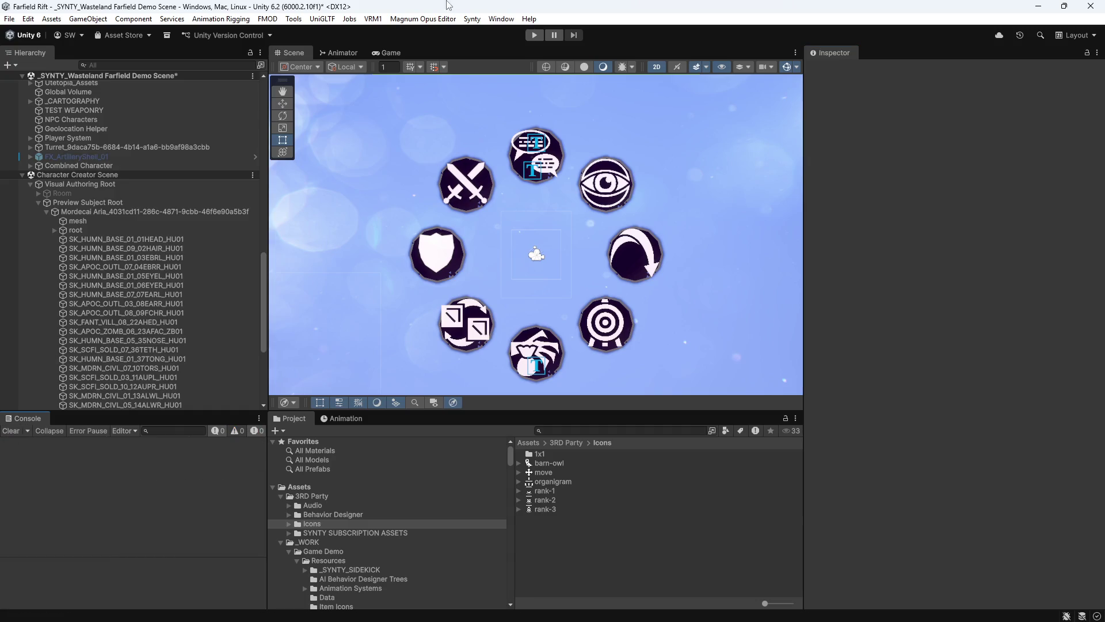
click(423, 19)
click(429, 32)
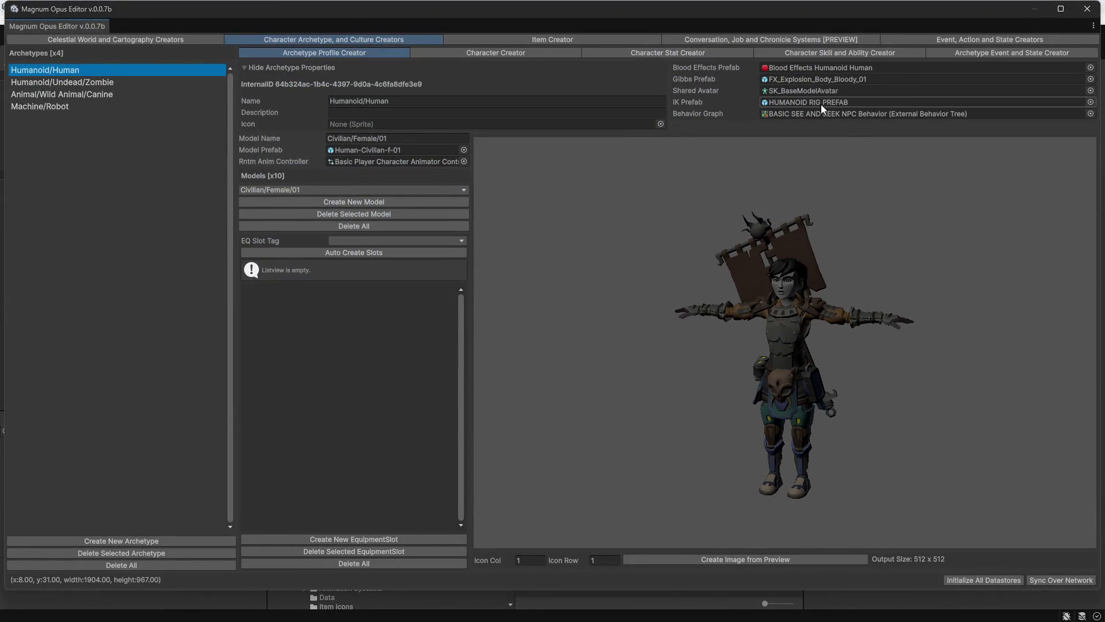
Locate the archetype's Shared Avatar and Behavior Graph assets, opening the graph in Behavior Designer
click(806, 92)
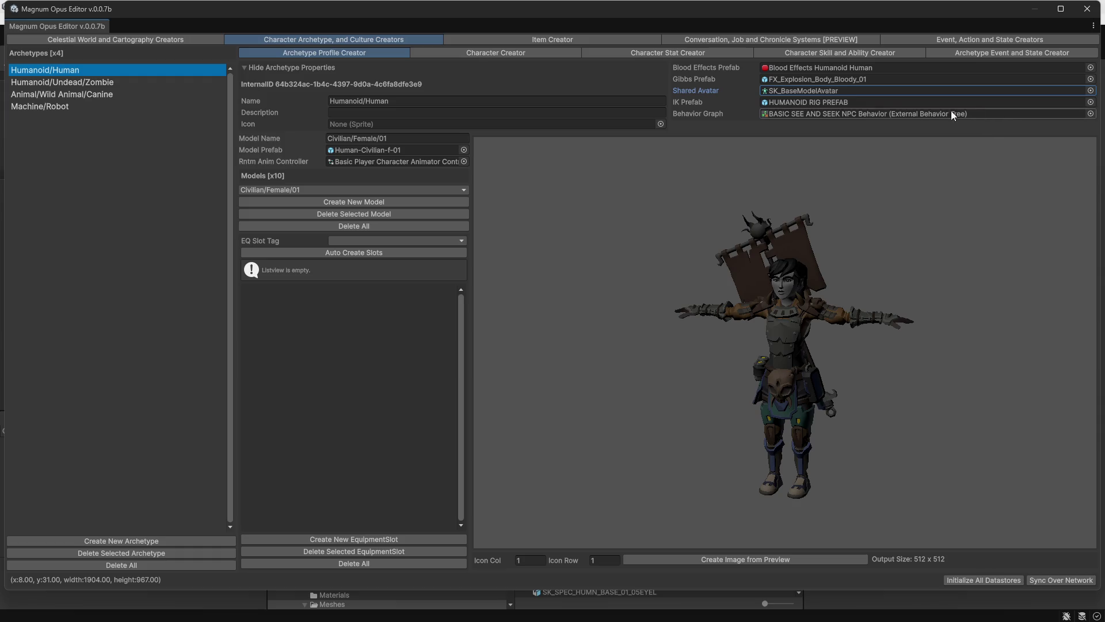
click(868, 113)
double_click(869, 114)
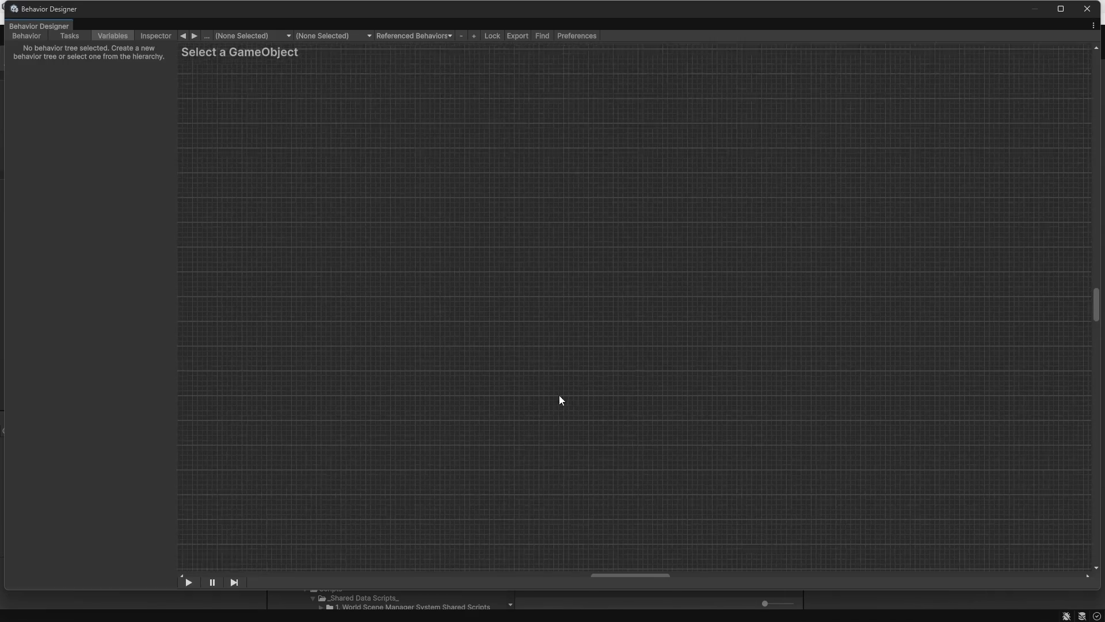
Load BASIC SEE AND SEEK NPC Behavior and inspect its Selector, Repeater, Can See Object and Seek nodes
click(155, 37)
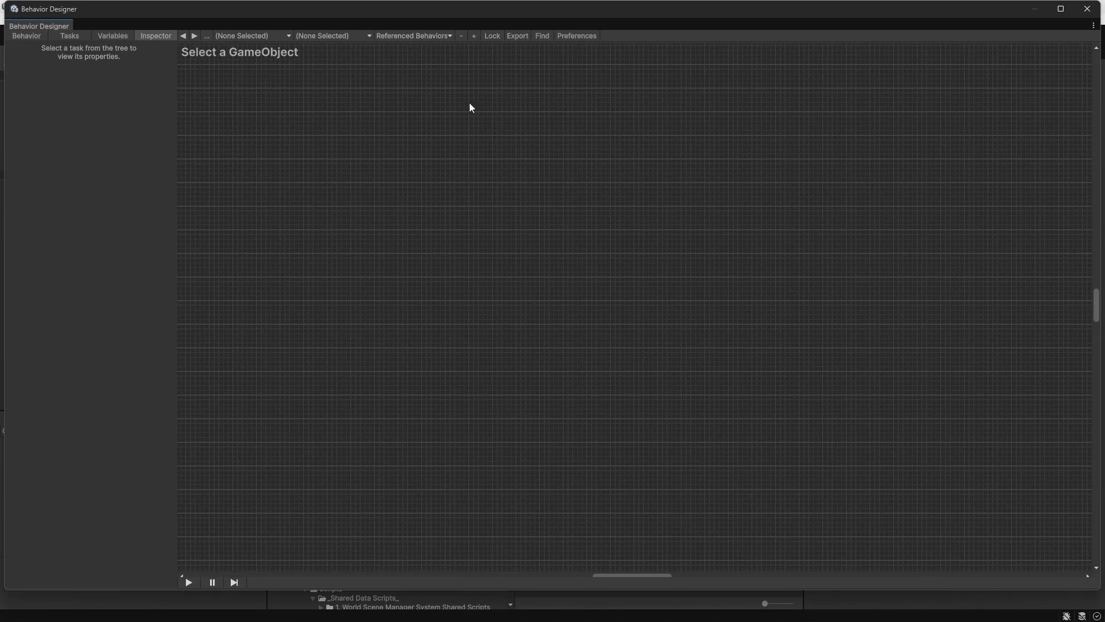
click(250, 36)
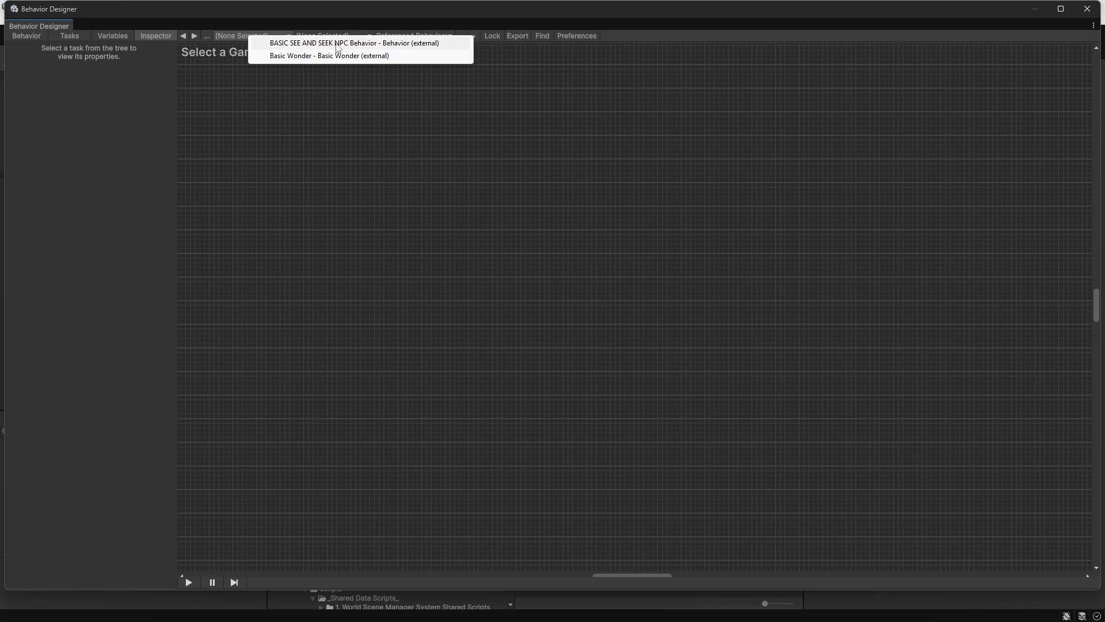
click(373, 46)
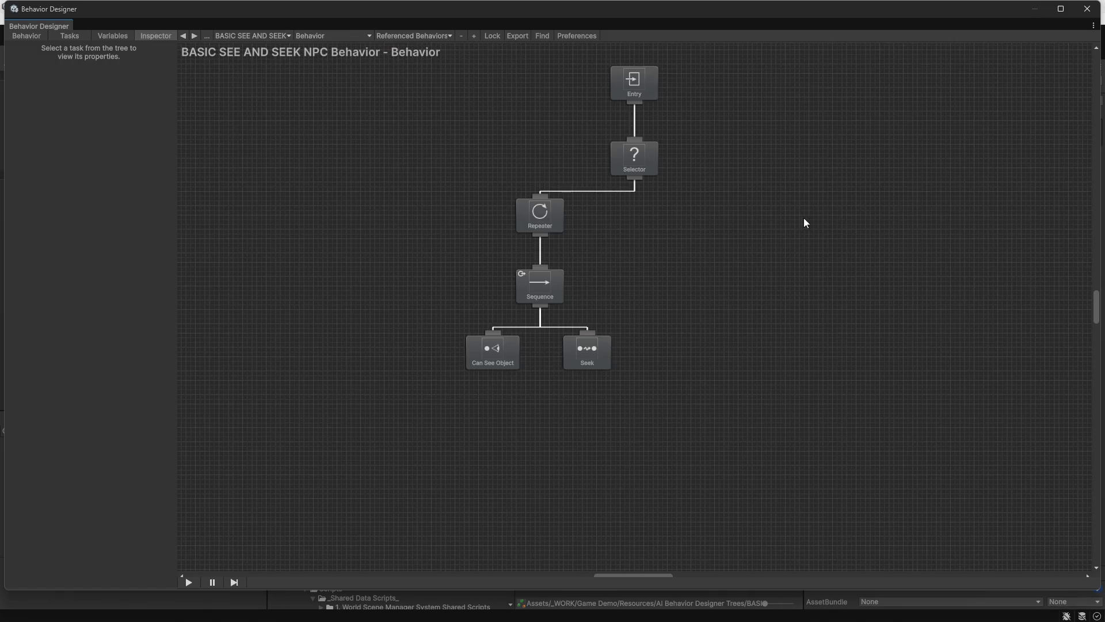
scroll(671, 326, up, 3)
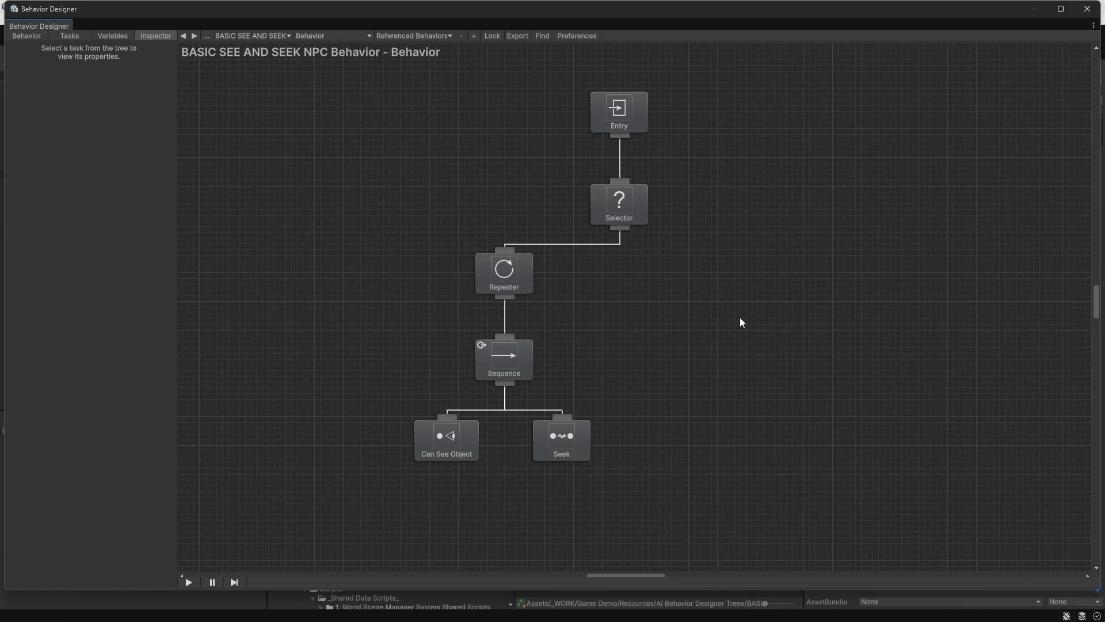
click(594, 178)
click(480, 244)
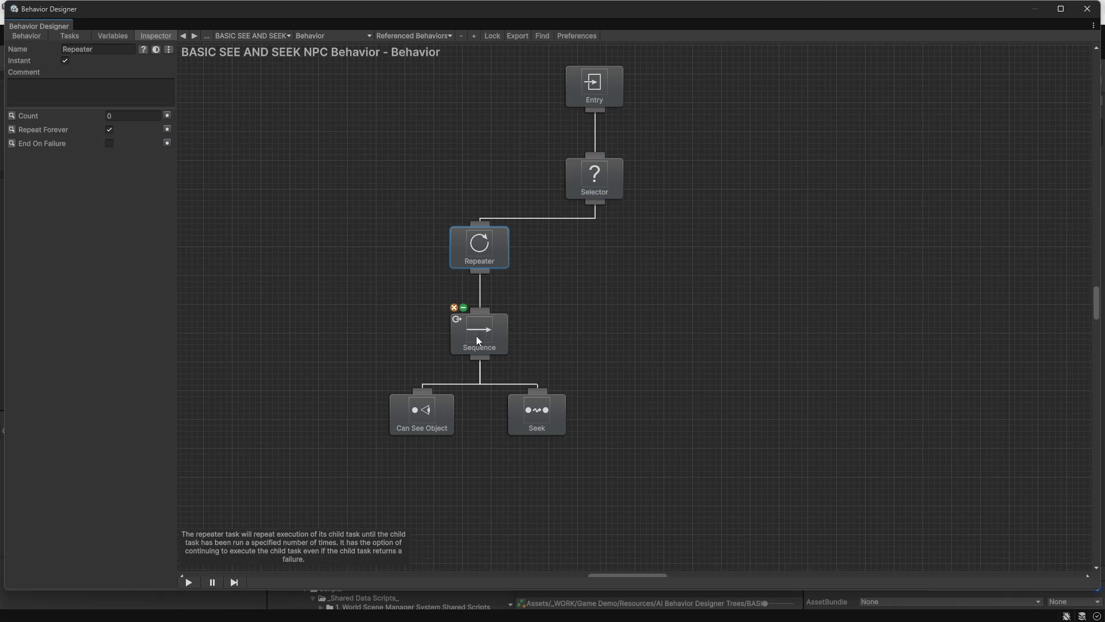
click(403, 429)
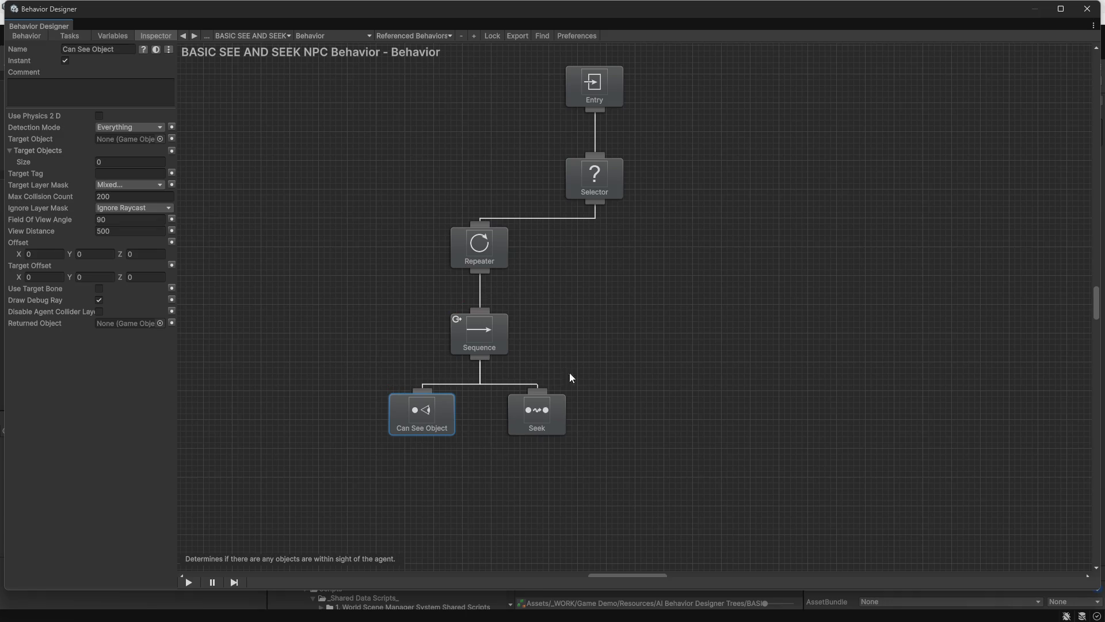
click(546, 419)
scroll(809, 334, up, 2)
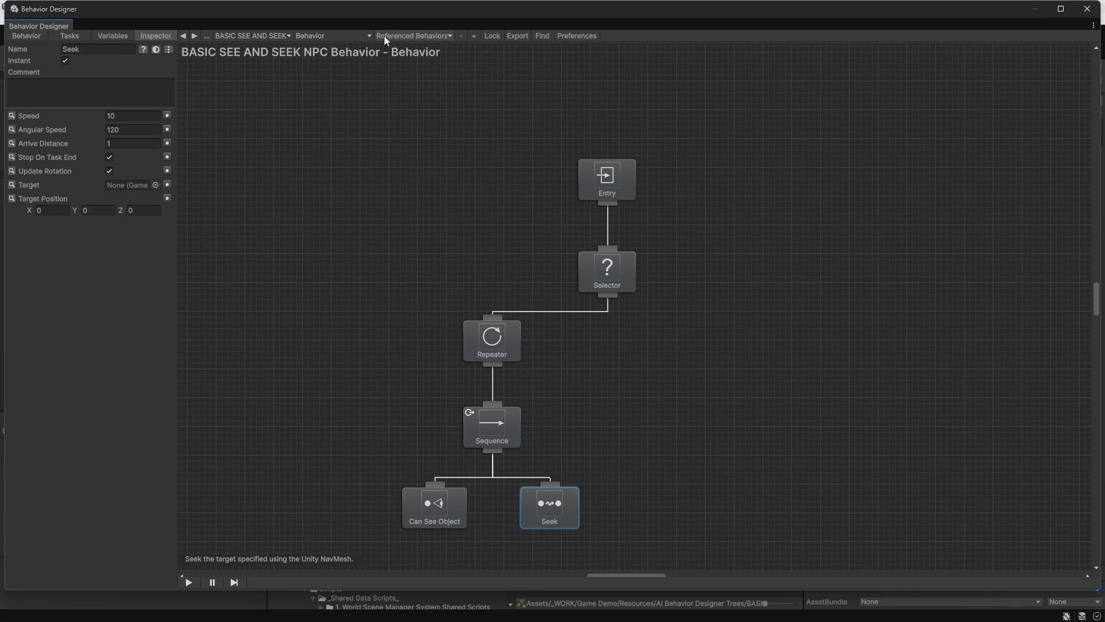
Load the Basic Wonder tree and position its Wander task directly below Entry
click(314, 36)
click(317, 55)
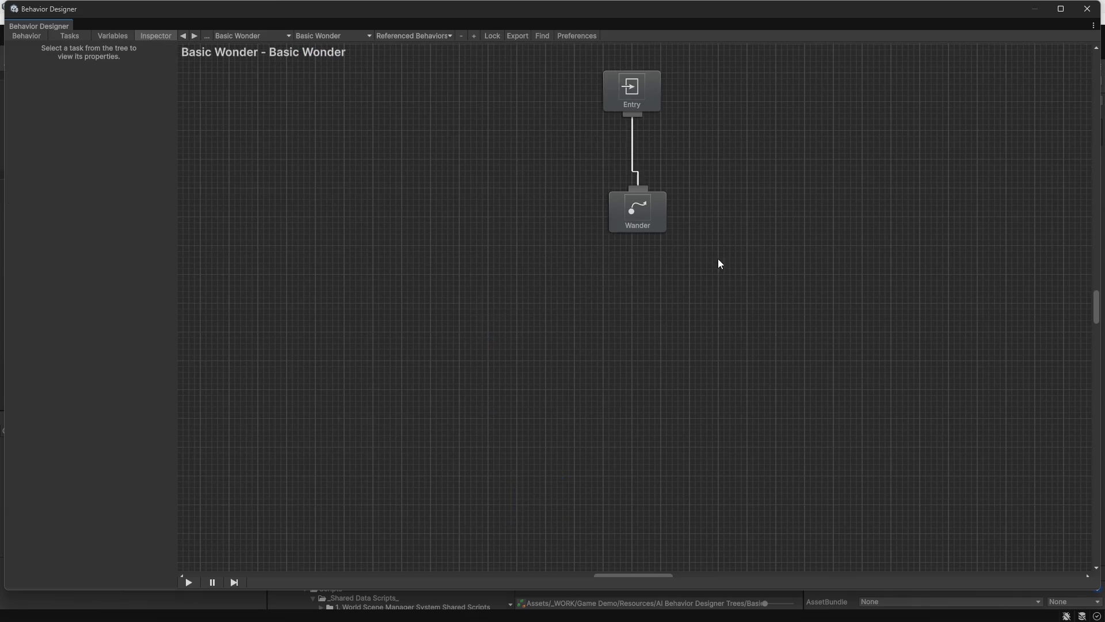
click(506, 303)
mouse_move(503, 317)
mouse_down()
mouse_move(491, 368)
mouse_move(502, 309)
mouse_up()
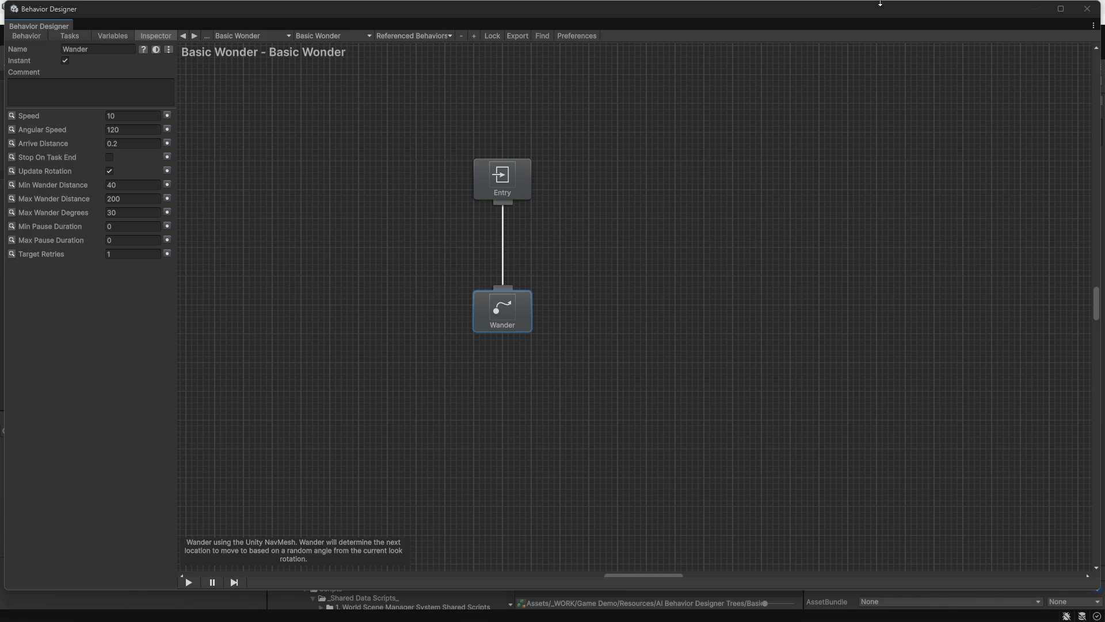
Close the Behavior Designer graph and open Magnum Opus Editor on its Character Creator tab
click(1087, 8)
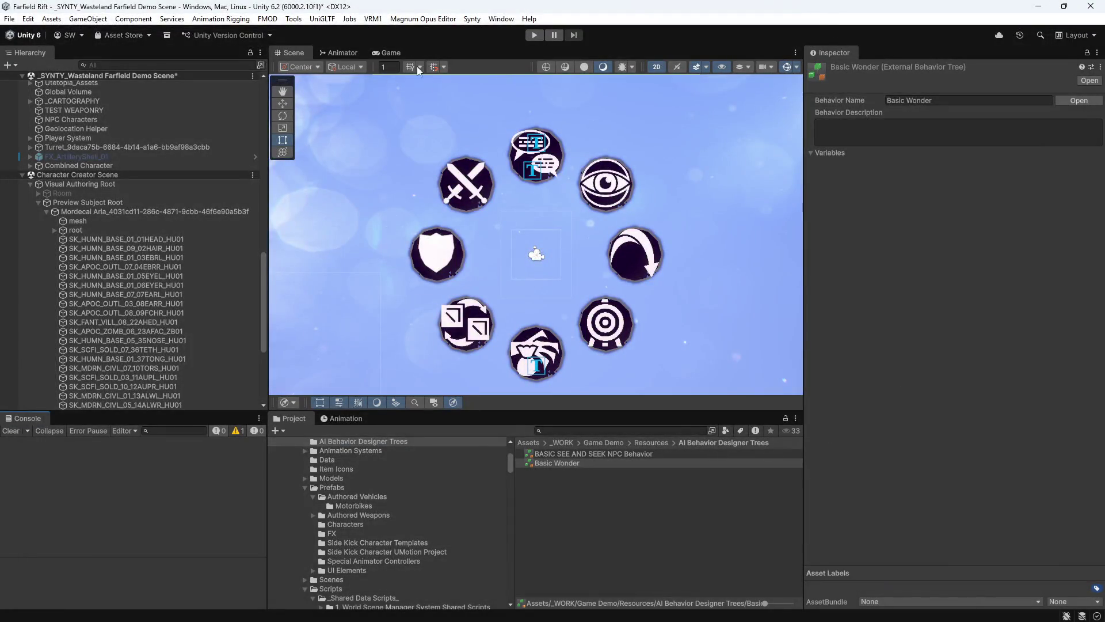
click(422, 19)
click(426, 33)
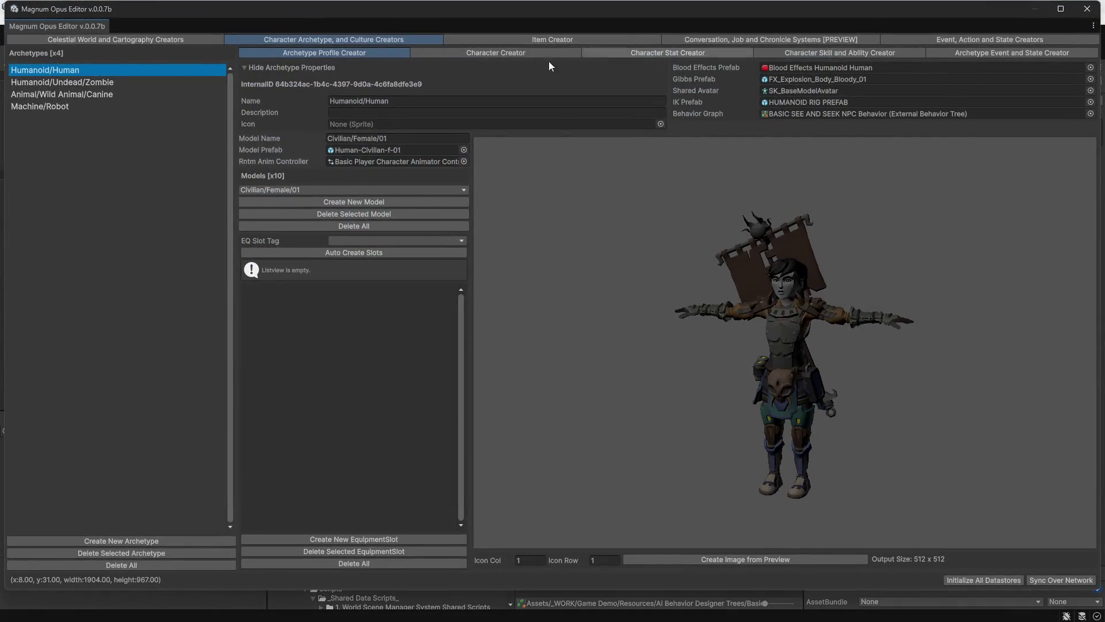
click(537, 53)
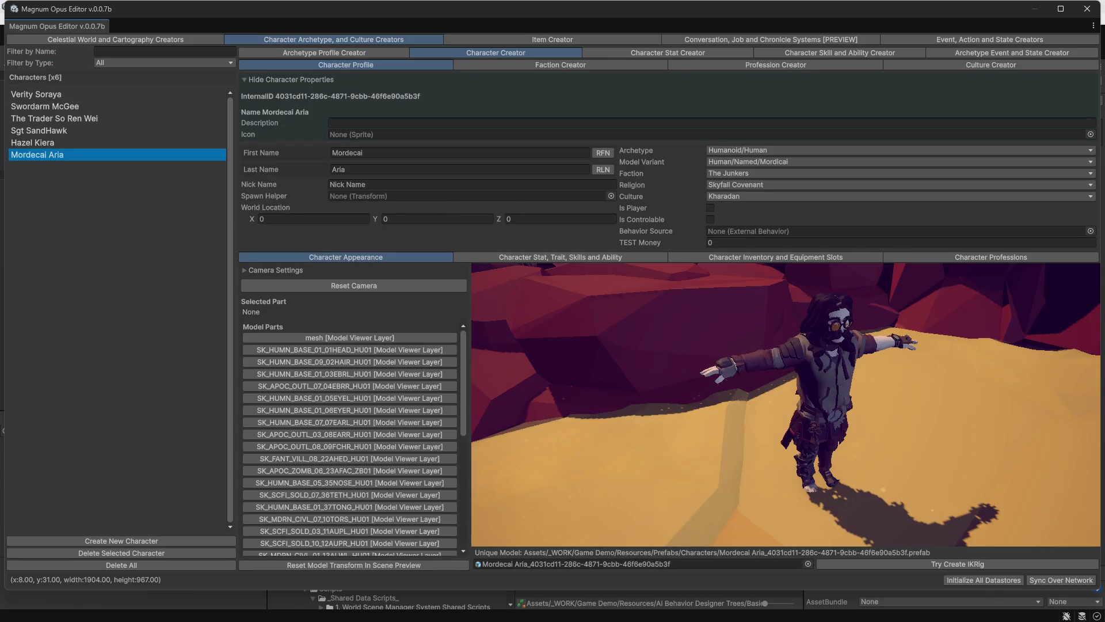
Restore the Magnum Opus window to floating size, select Swordarm McGee, and orbit its preview
mouse_move(904, 452)
mouse_down()
mouse_move(854, 423)
mouse_move(1011, 316)
mouse_move(886, 387)
mouse_up()
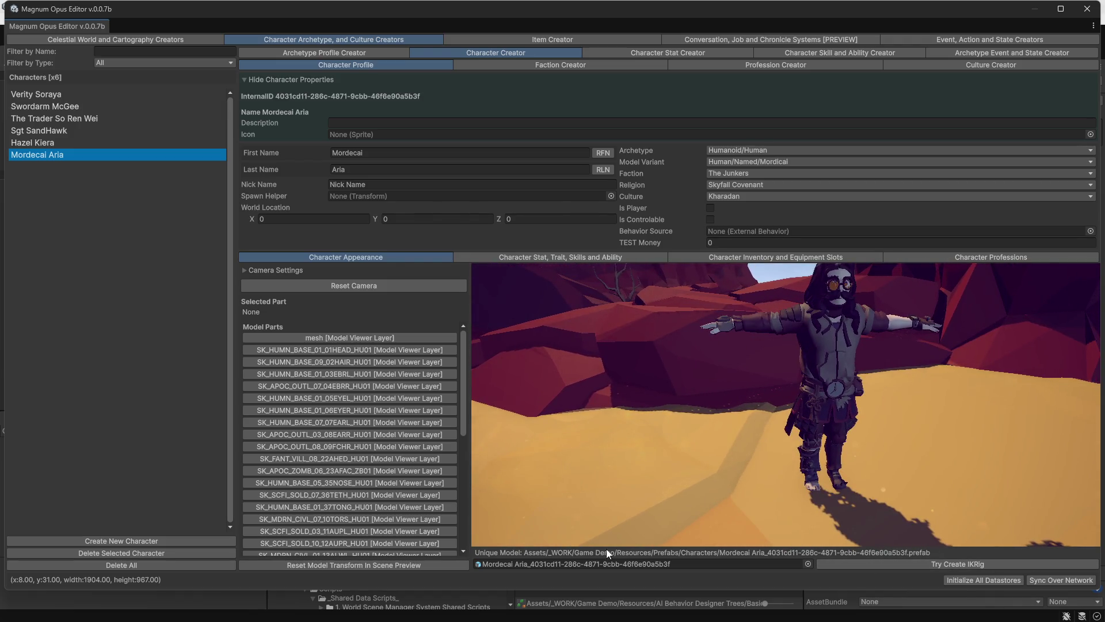
mouse_move(651, 15)
mouse_down()
mouse_move(1018, 97)
mouse_move(565, 4)
mouse_move(1082, 18)
mouse_move(824, 23)
mouse_move(748, 40)
mouse_up()
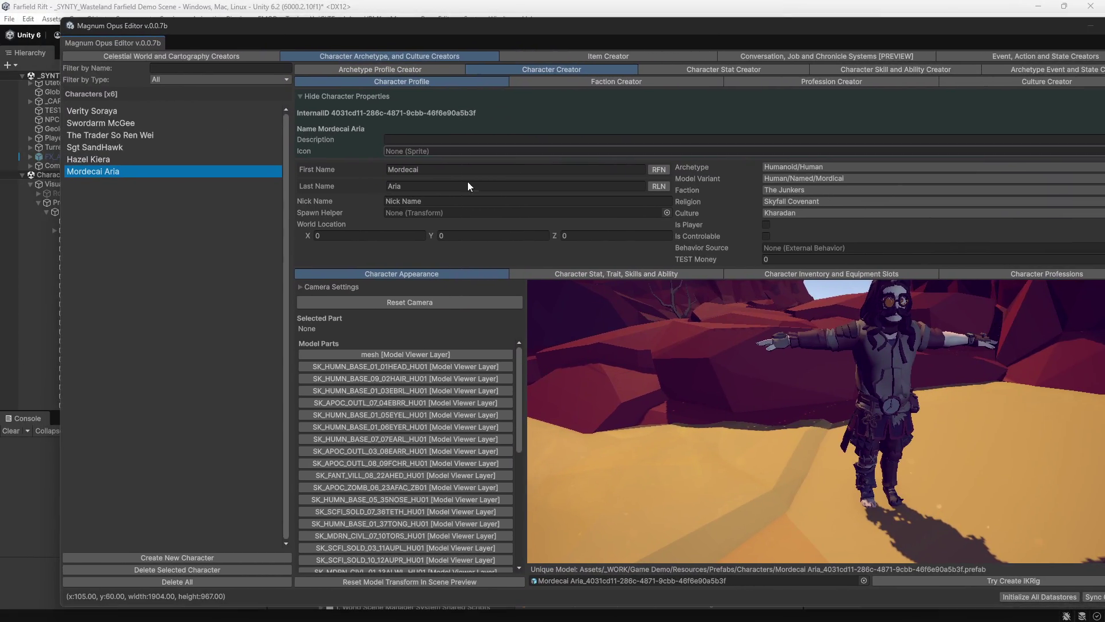
click(91, 123)
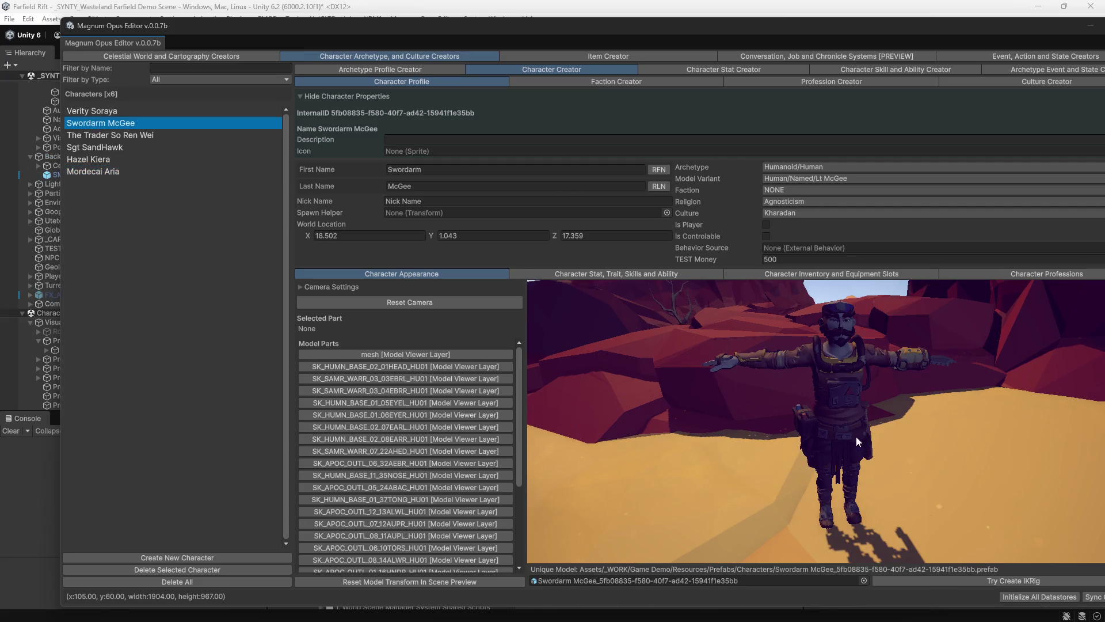
mouse_move(879, 439)
mouse_down()
mouse_move(840, 442)
mouse_move(889, 445)
mouse_move(887, 323)
mouse_up()
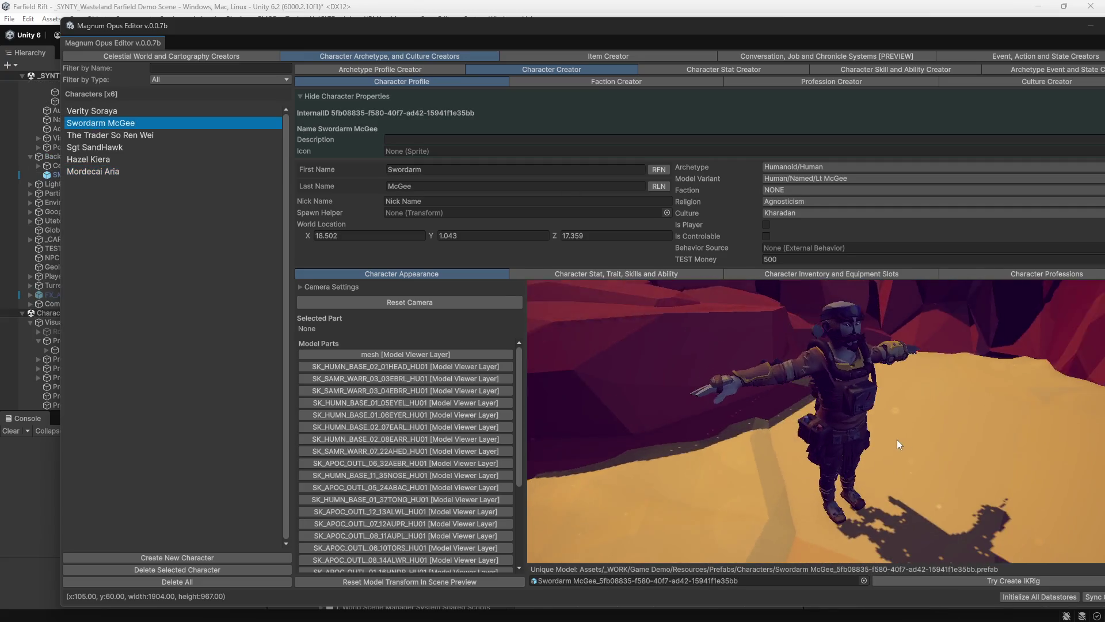
mouse_move(688, 19)
mouse_down()
mouse_move(728, 12)
mouse_move(741, 27)
mouse_move(698, 43)
mouse_up()
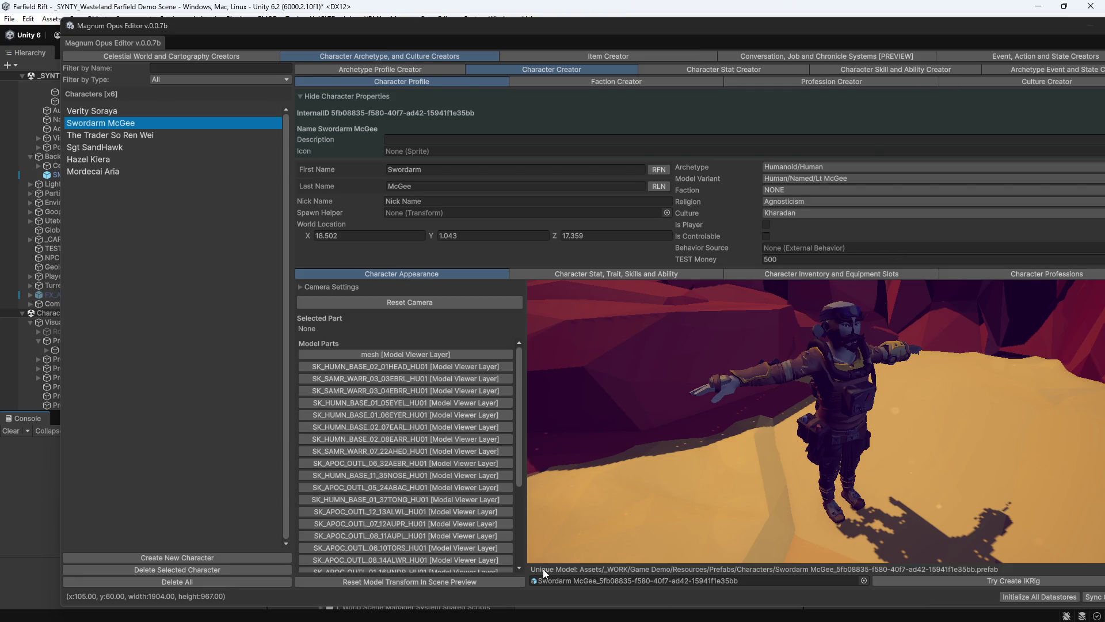
drag(330, 36, 351, 32)
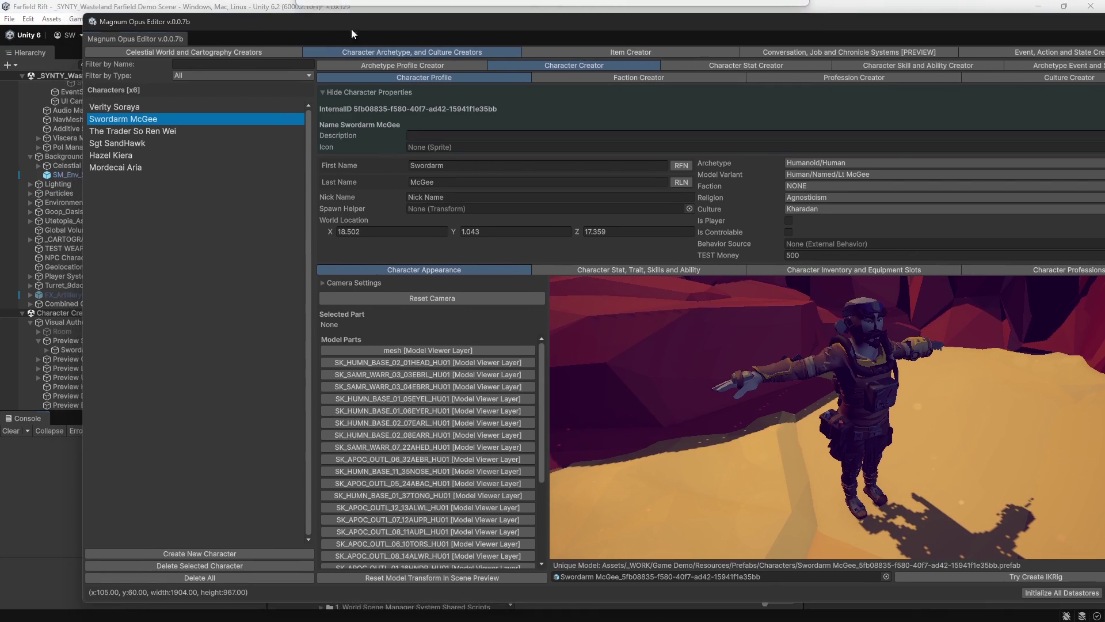
double_click(595, 579)
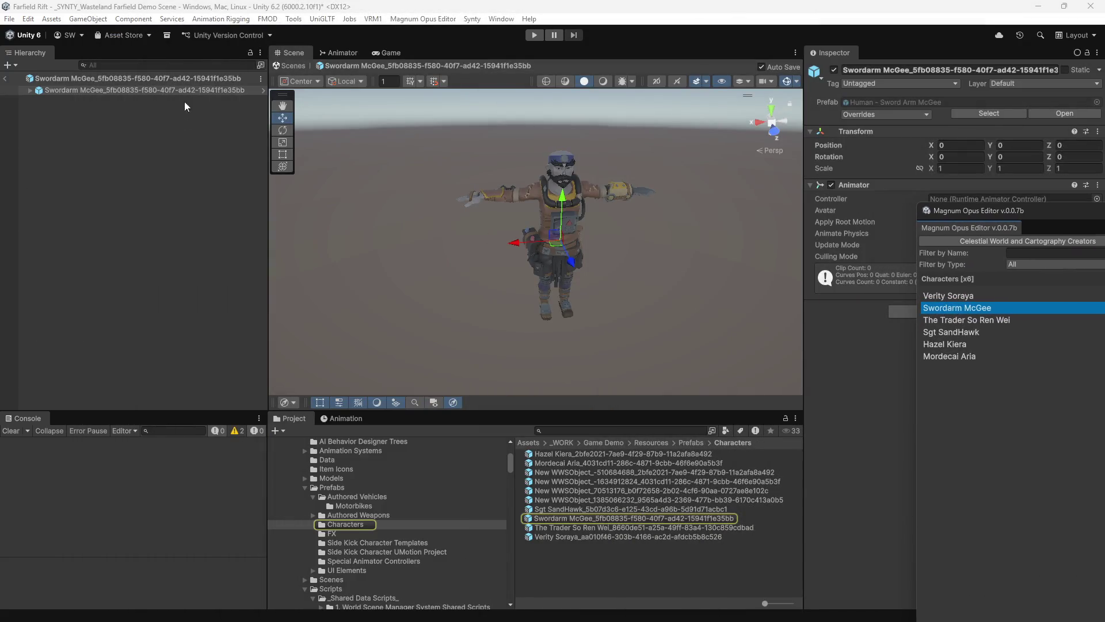
Zoom and orbit around the Swordarm McGee prefab, expanding and collapsing its root to list its parts
scroll(554, 289, up, 2)
scroll(555, 289, up, 2)
mouse_move(554, 290)
mouse_down()
mouse_move(699, 231)
mouse_move(606, 241)
mouse_up()
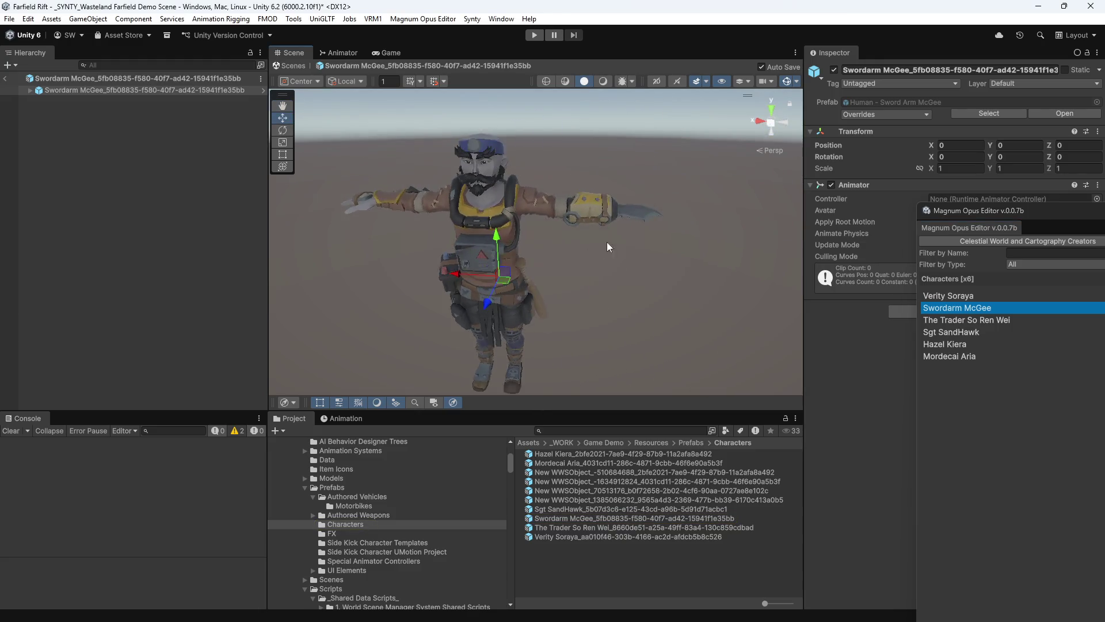
click(30, 91)
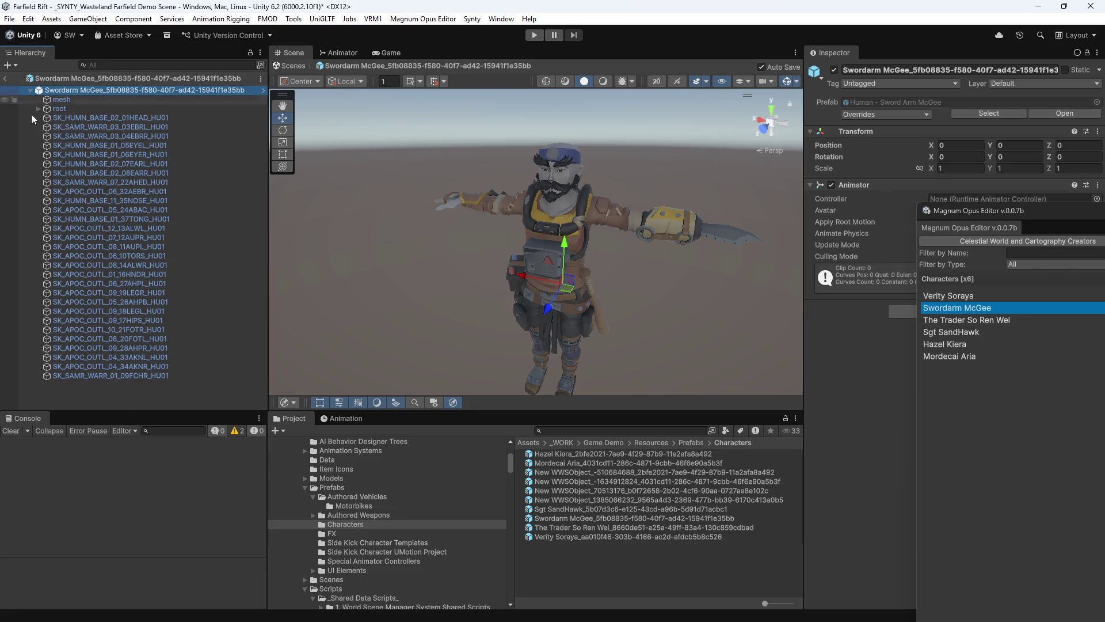
click(29, 90)
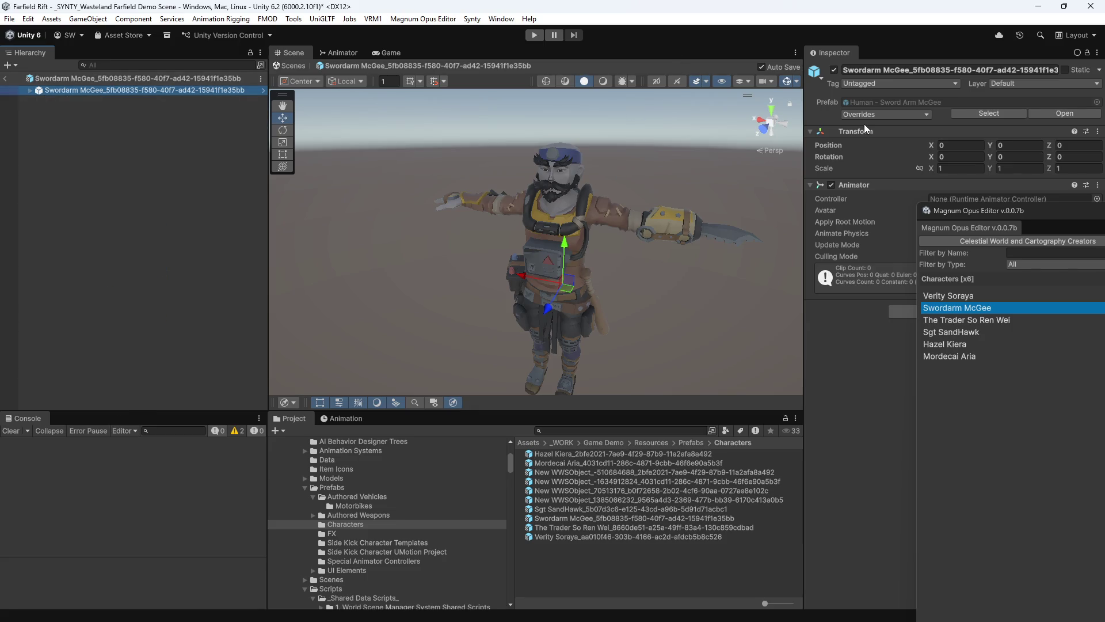
Create an IK rig for Swordarm McGee with Try Create IKRig in the maximized Magnum Opus Editor
mouse_move(973, 211)
mouse_down()
mouse_move(858, 193)
mouse_move(743, 3)
mouse_up()
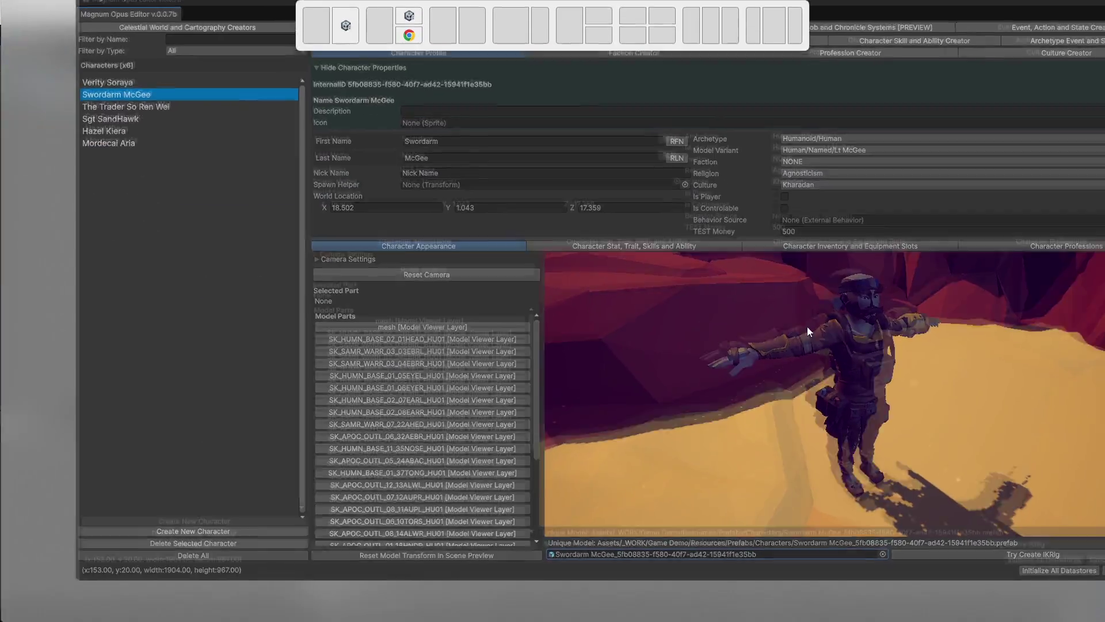
click(934, 597)
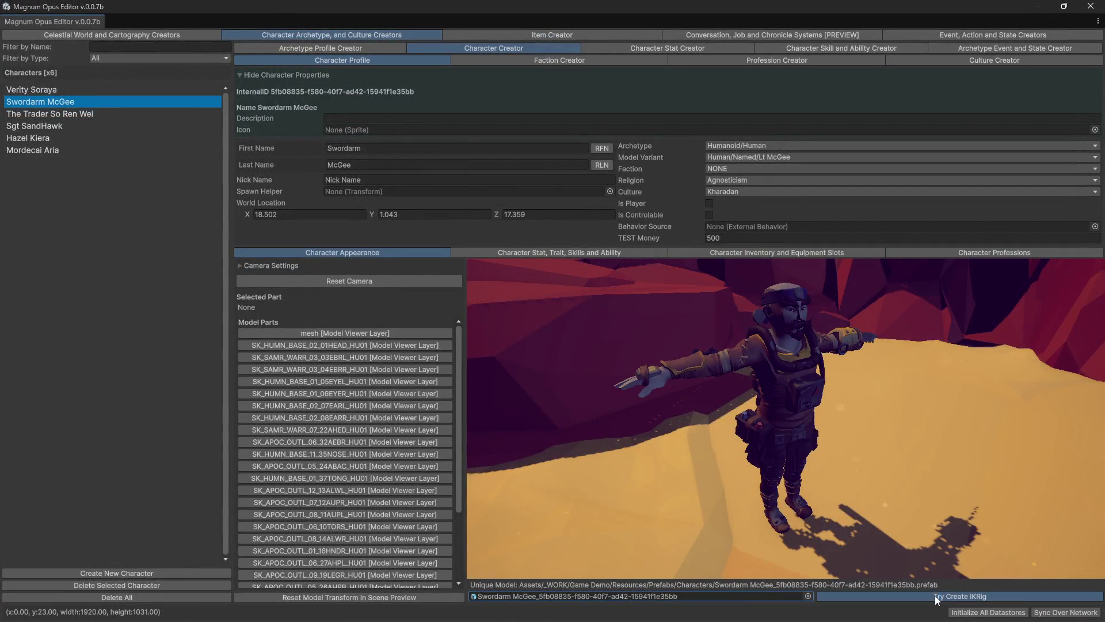
double_click(816, 8)
Orbit the Scene view and test moving the left hand IK target, then undo it
click(320, 508)
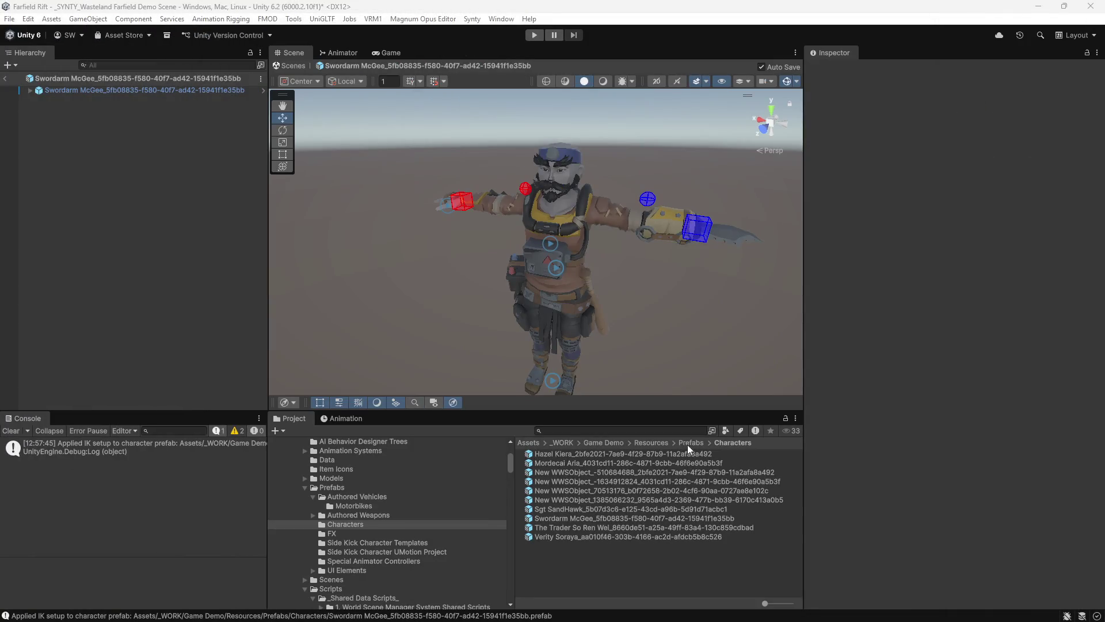
mouse_move(700, 257)
mouse_down()
mouse_move(689, 268)
mouse_move(541, 246)
mouse_move(575, 255)
mouse_up()
click(584, 266)
key(ctrl+z)
key(ctrl+z)
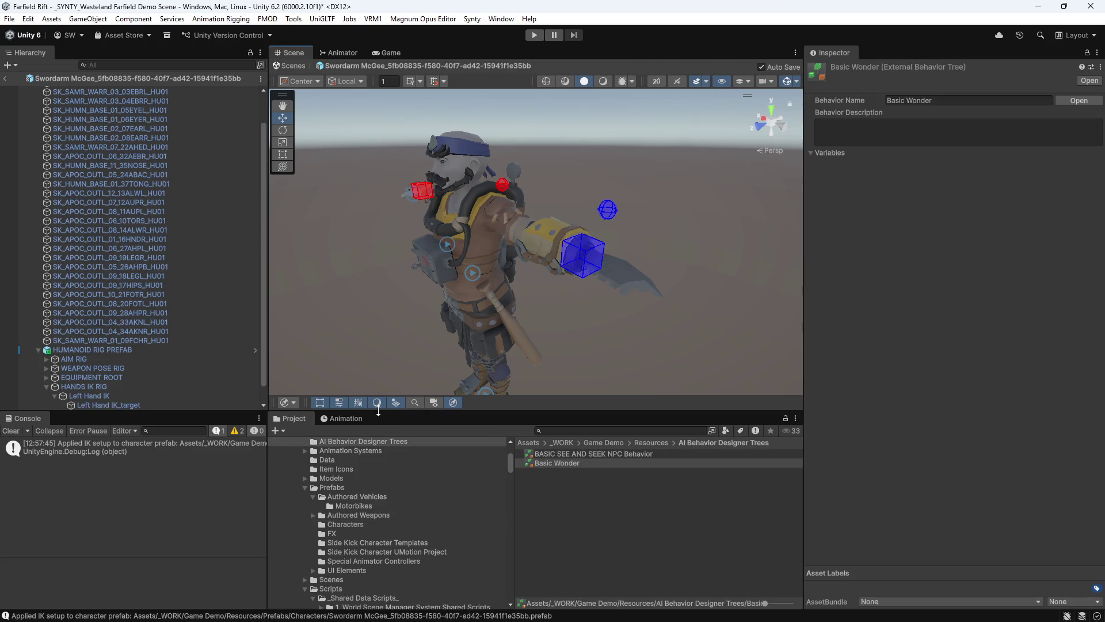
Inspect the AIM RIG, WEAPON POSE RIG and HANDS IK RIG objects, then exit Prefab Mode
click(344, 419)
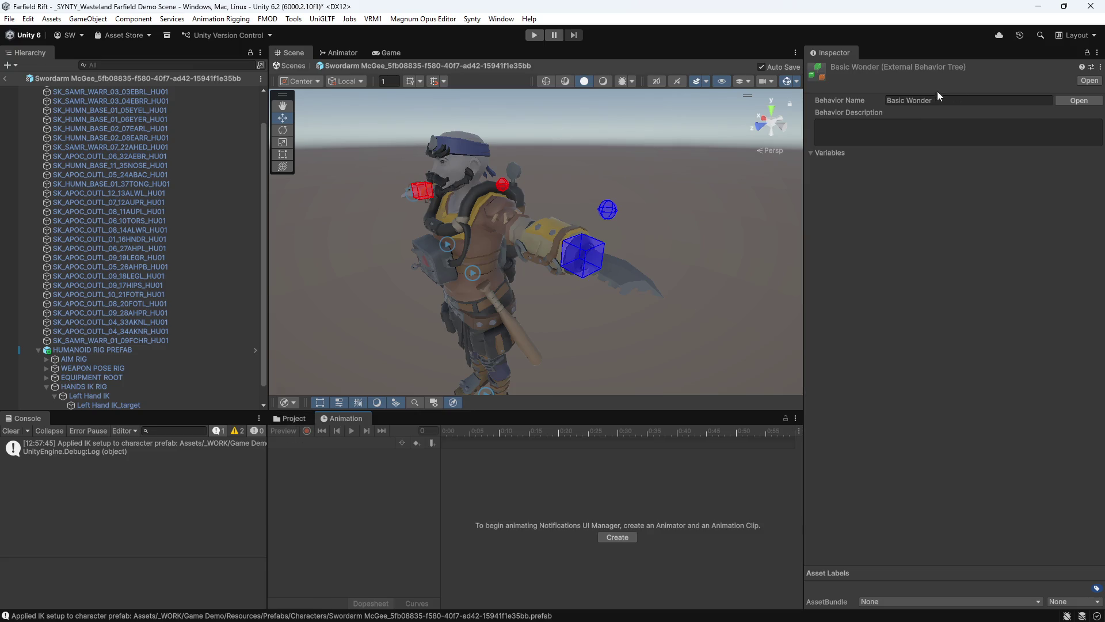
mouse_move(571, 316)
mouse_down()
mouse_move(543, 289)
mouse_move(588, 268)
mouse_up()
scroll(127, 350, down, 1)
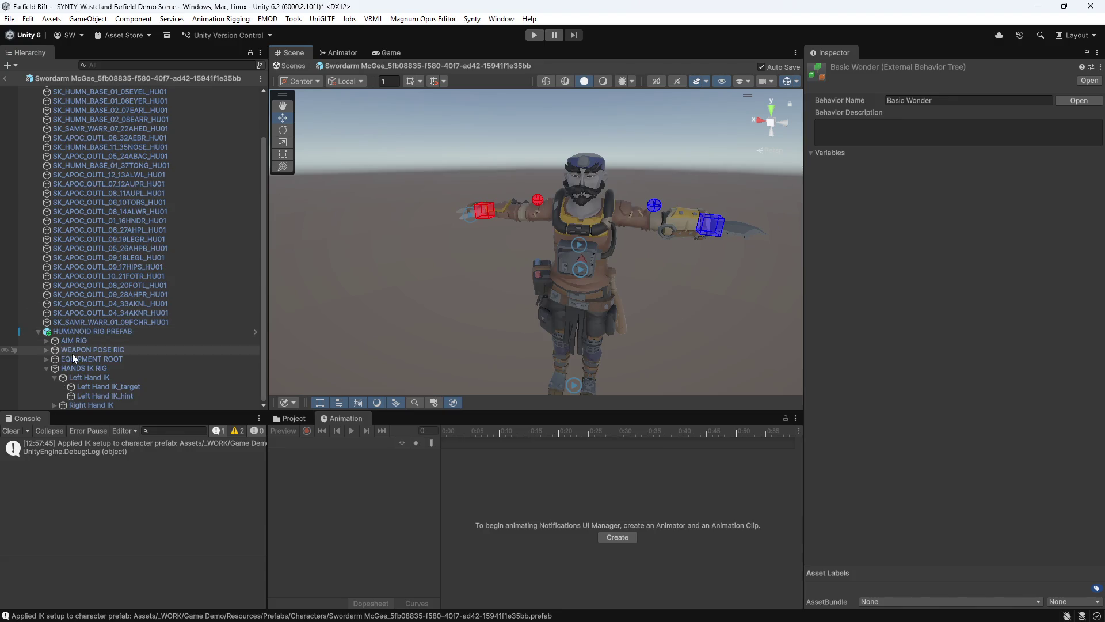
click(73, 343)
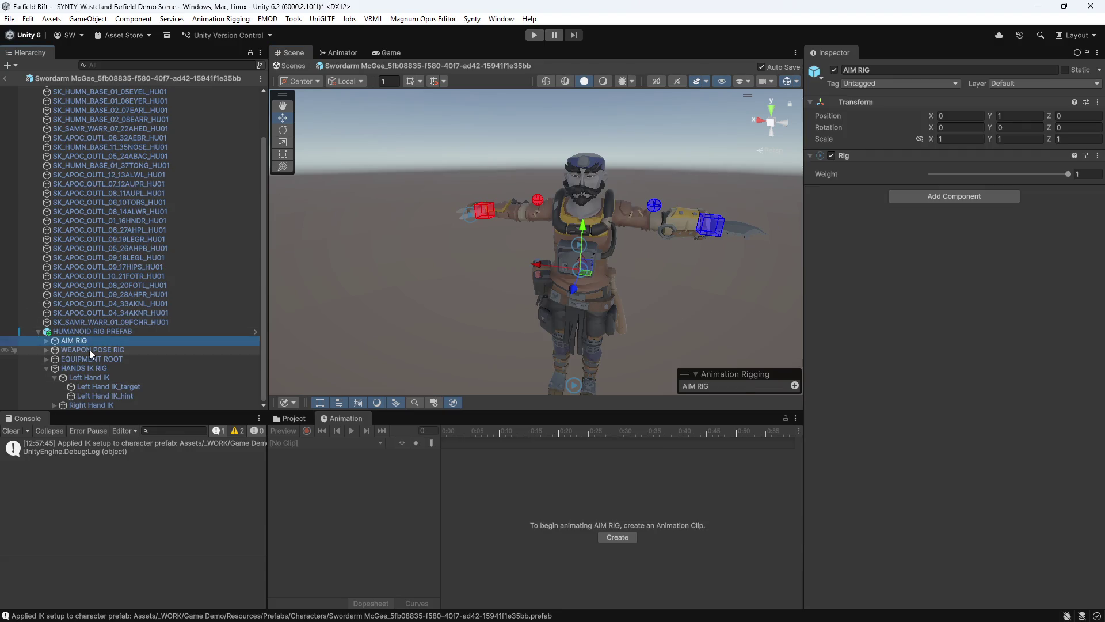
click(89, 350)
click(81, 367)
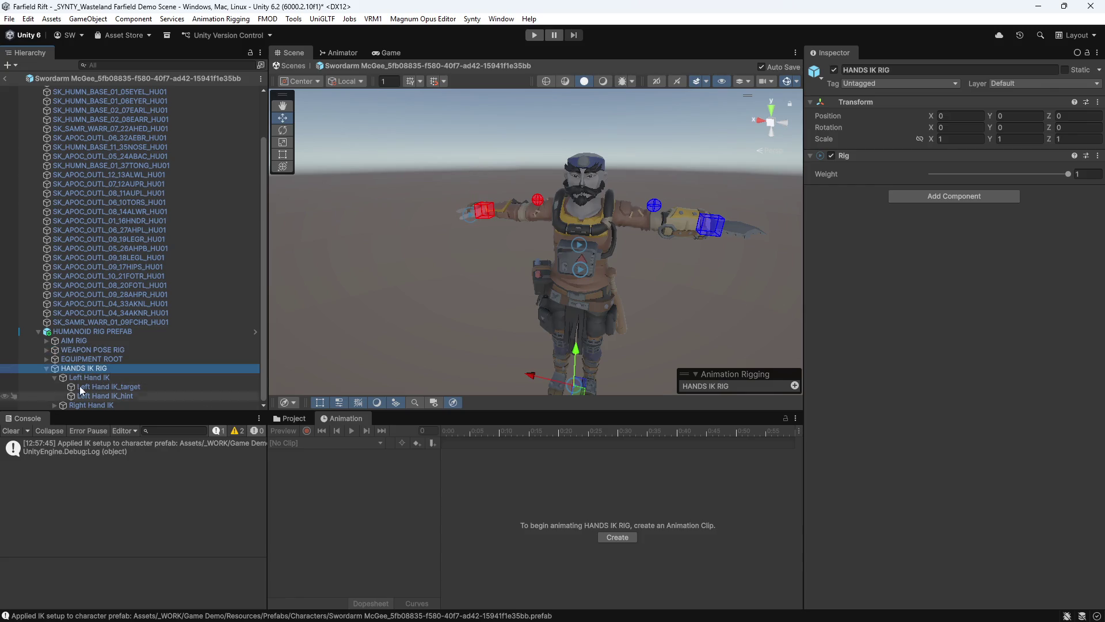
mouse_move(551, 340)
mouse_down()
mouse_move(548, 297)
mouse_move(407, 362)
mouse_up()
click(5, 78)
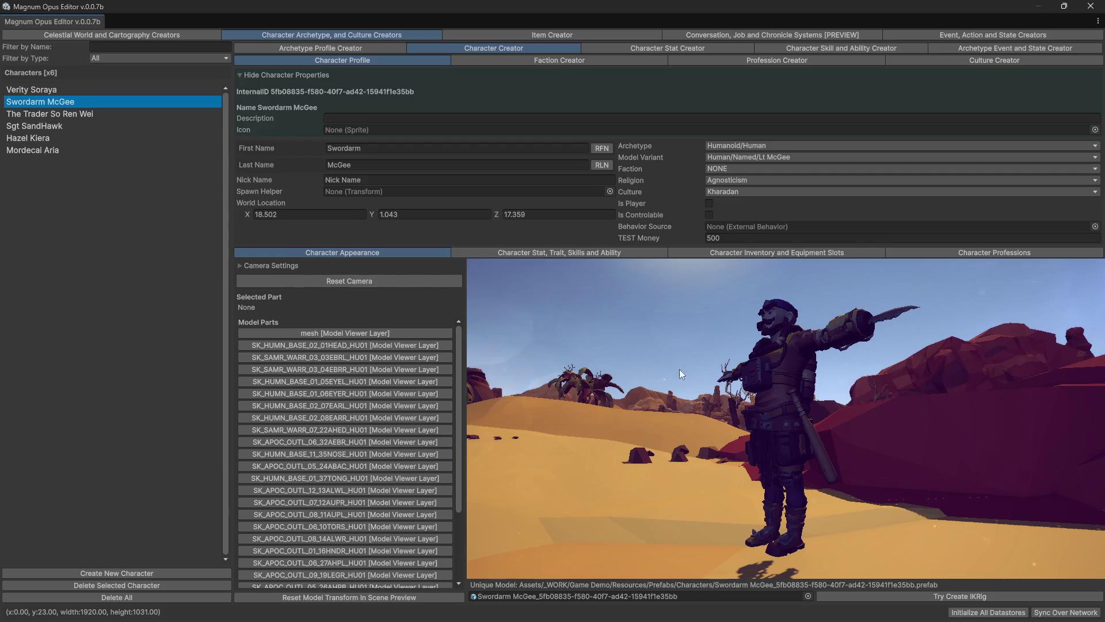
Orbit the Character Appearance preview to view Swordarm McGee from the front
mouse_move(738, 374)
mouse_down()
mouse_move(1000, 350)
mouse_move(902, 336)
mouse_up()
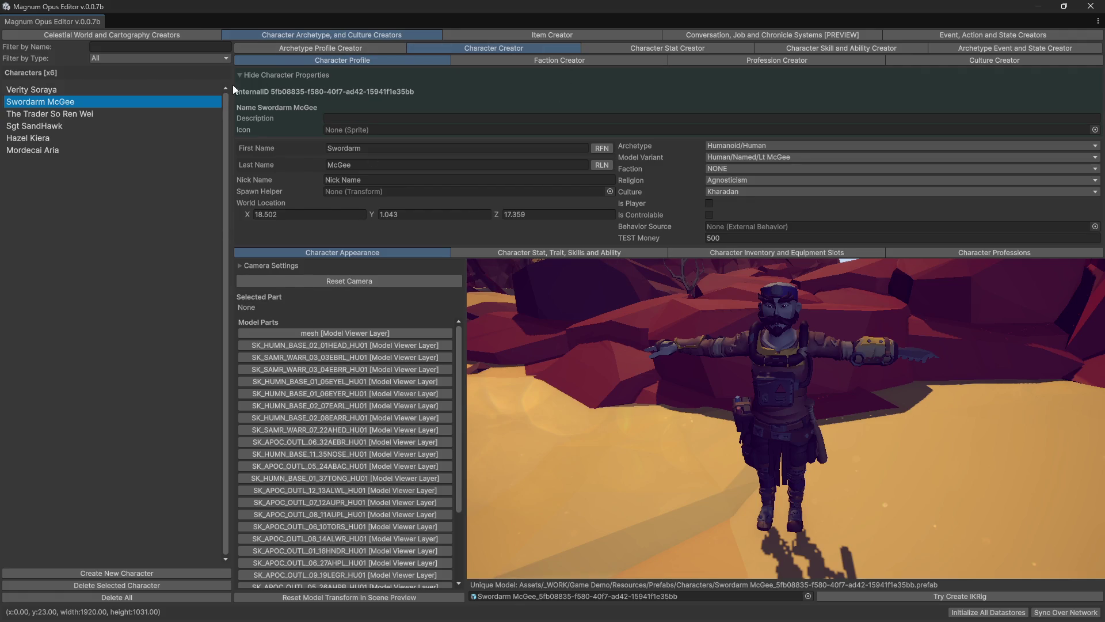
scroll(395, 430, down, 3)
scroll(398, 461, up, 3)
click(139, 38)
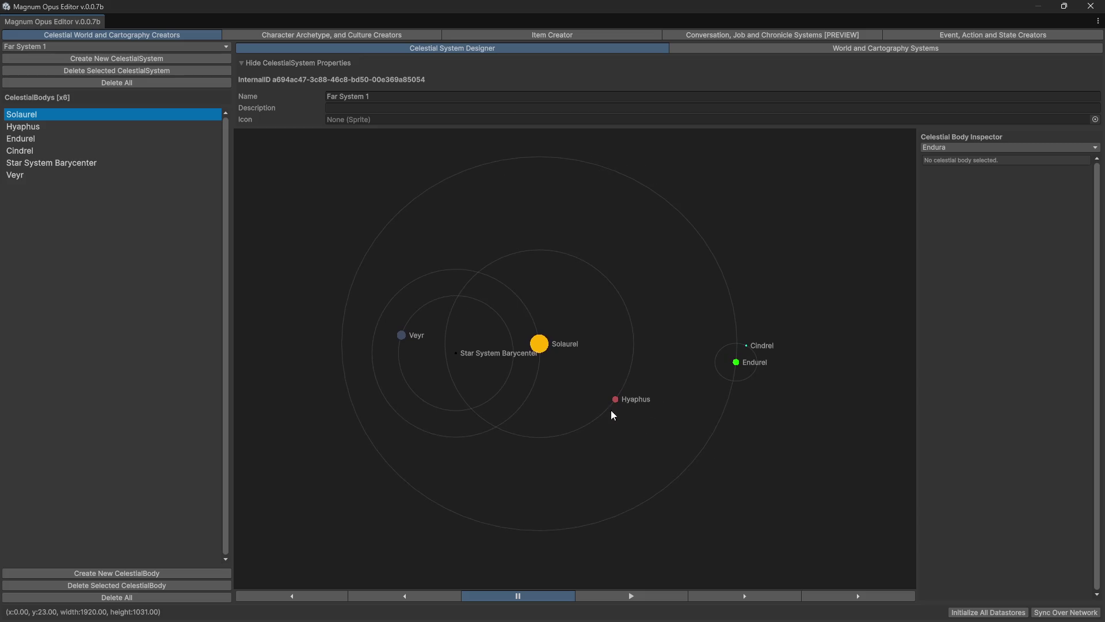
Select the star Solaurel and start Far System 1's orbit animation
click(527, 343)
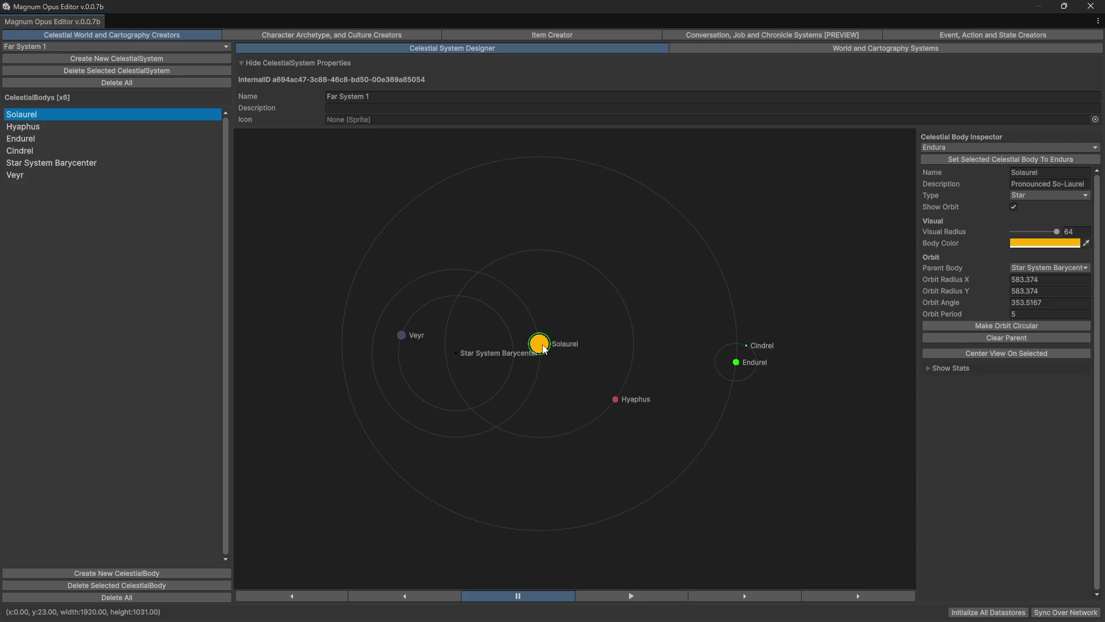
click(650, 598)
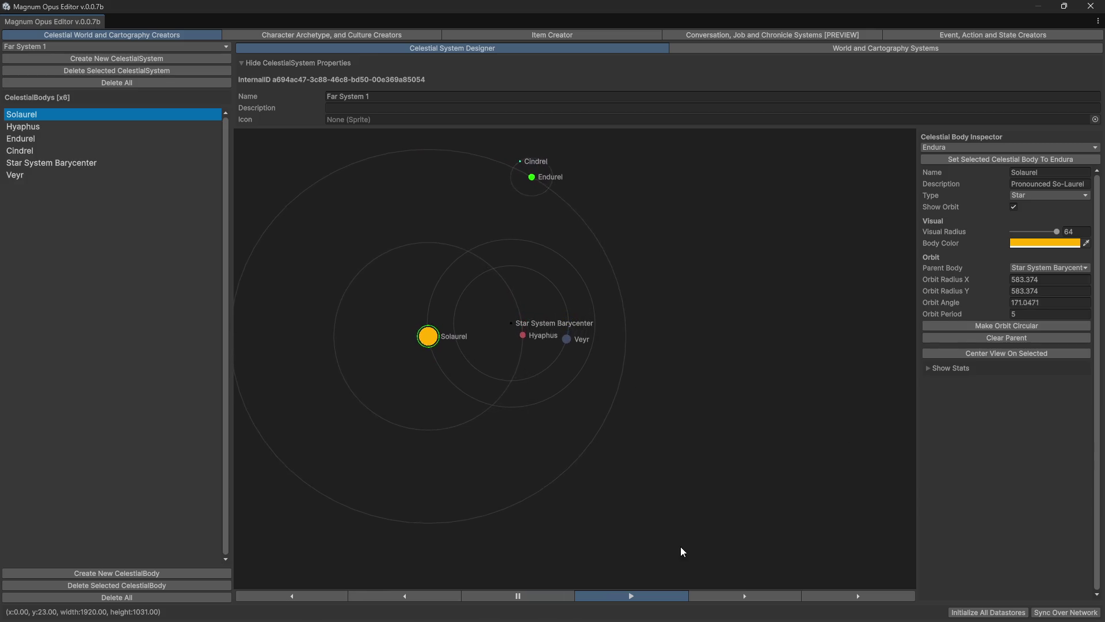
Pause the orbit animation and pan the designer canvas to centre Far System 1's orbits
click(546, 599)
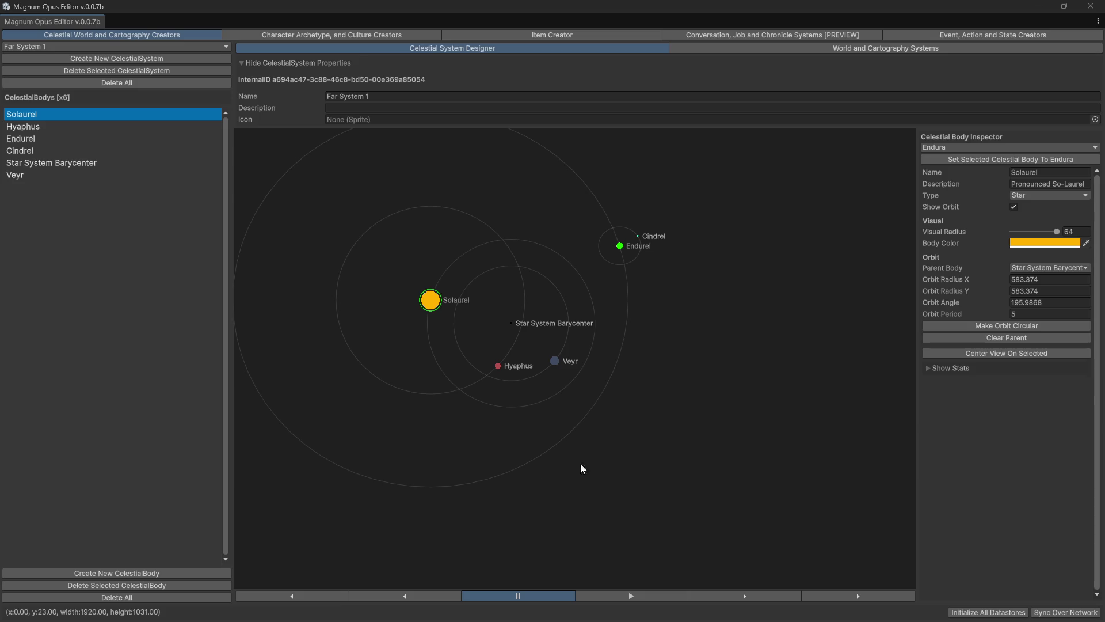
mouse_move(744, 383)
mouse_down()
mouse_move(713, 409)
mouse_move(750, 377)
mouse_up()
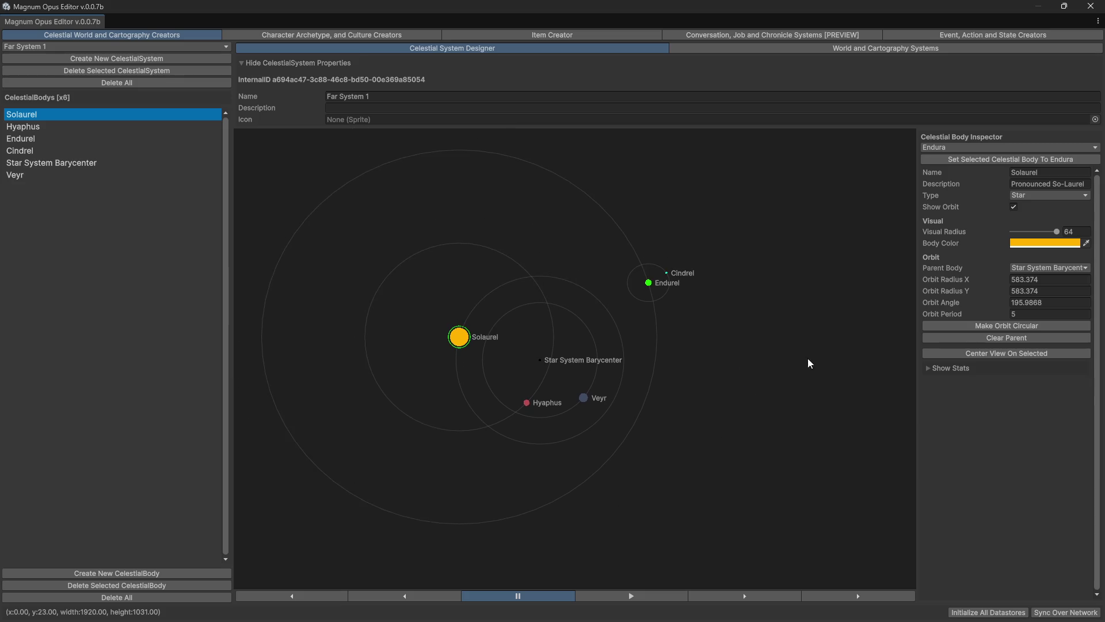
drag(708, 333, 736, 354)
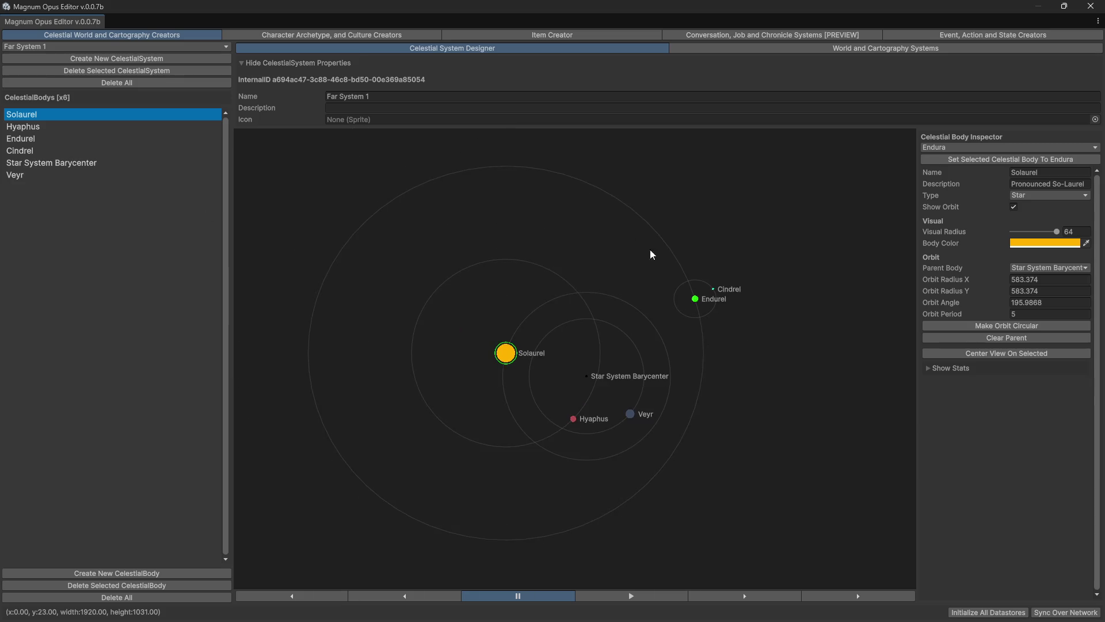
Expand Solaurel's Show Stats, scrub its Radius value, then enter a Radius of 64
click(947, 369)
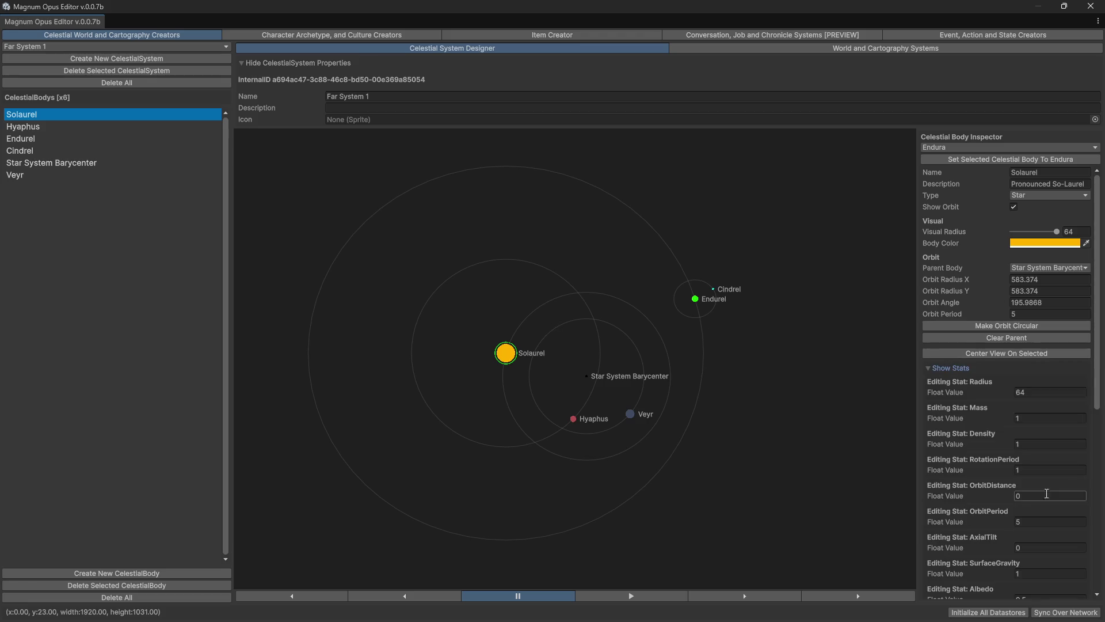
scroll(1036, 495, down, 3)
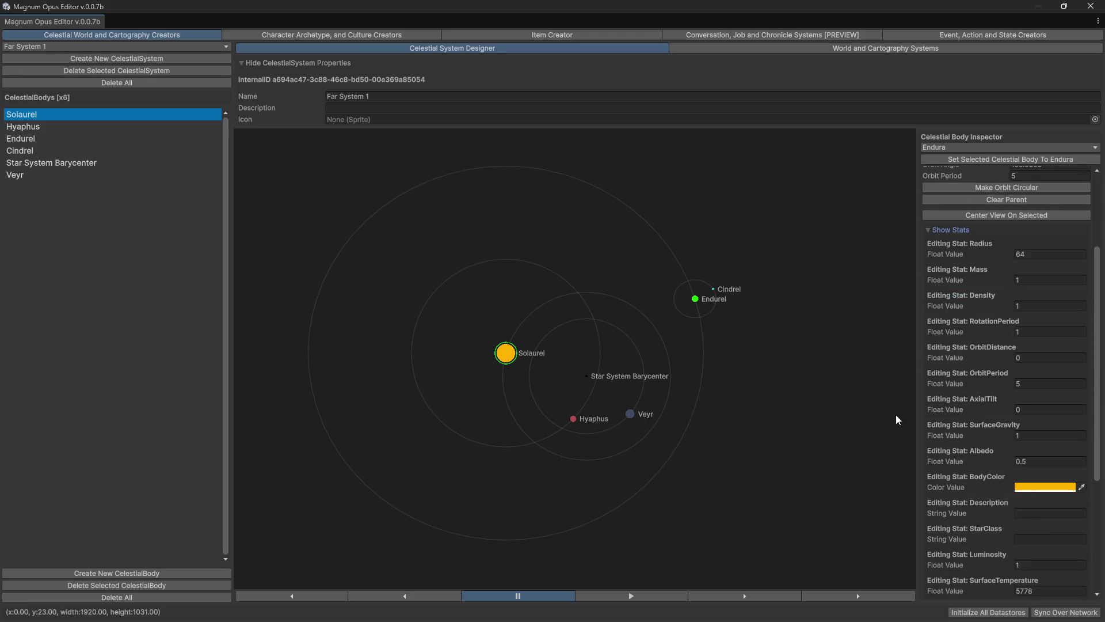
scroll(1000, 385, down, 2)
scroll(1000, 383, up, 3)
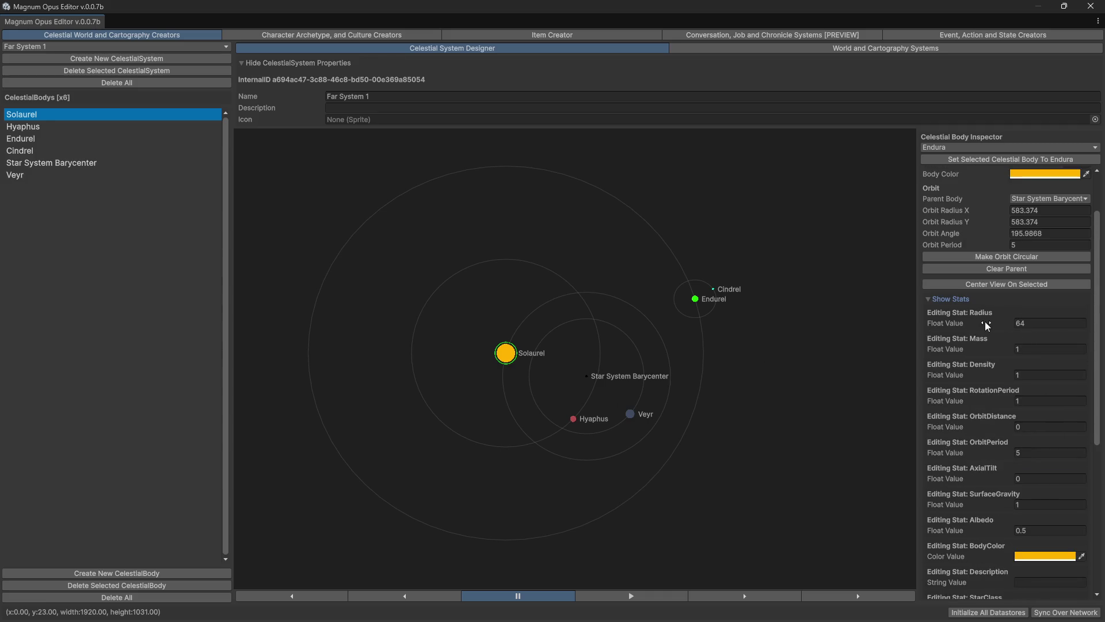
mouse_move(987, 325)
mouse_down()
mouse_move(954, 332)
mouse_move(1007, 327)
mouse_up()
click(1048, 325)
text(64)
scroll(691, 346, up, 3)
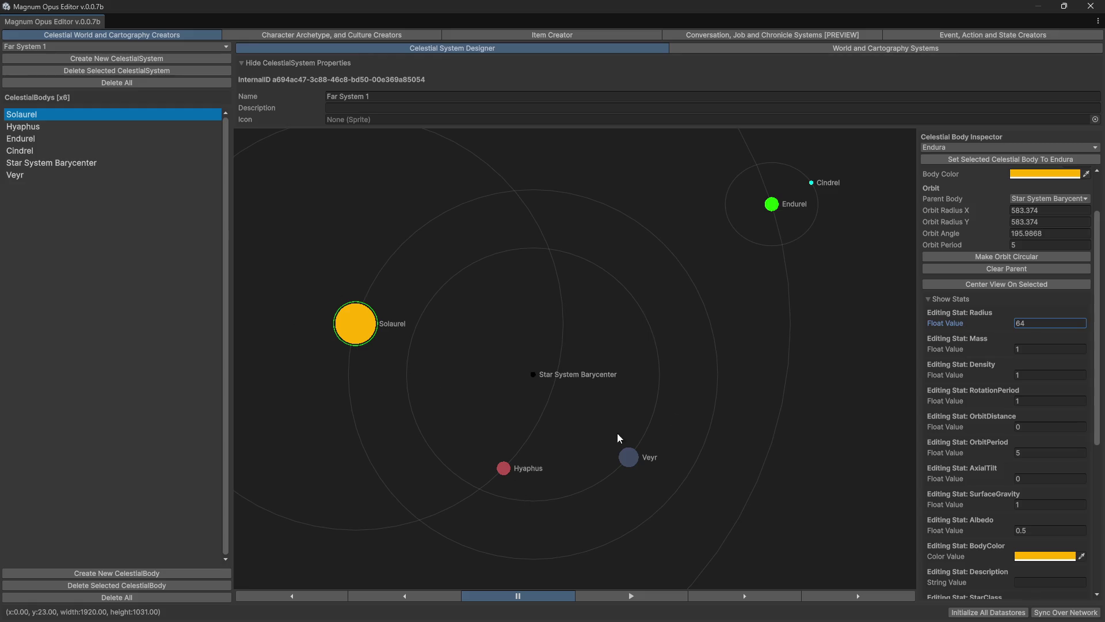
scroll(972, 448, down, 1)
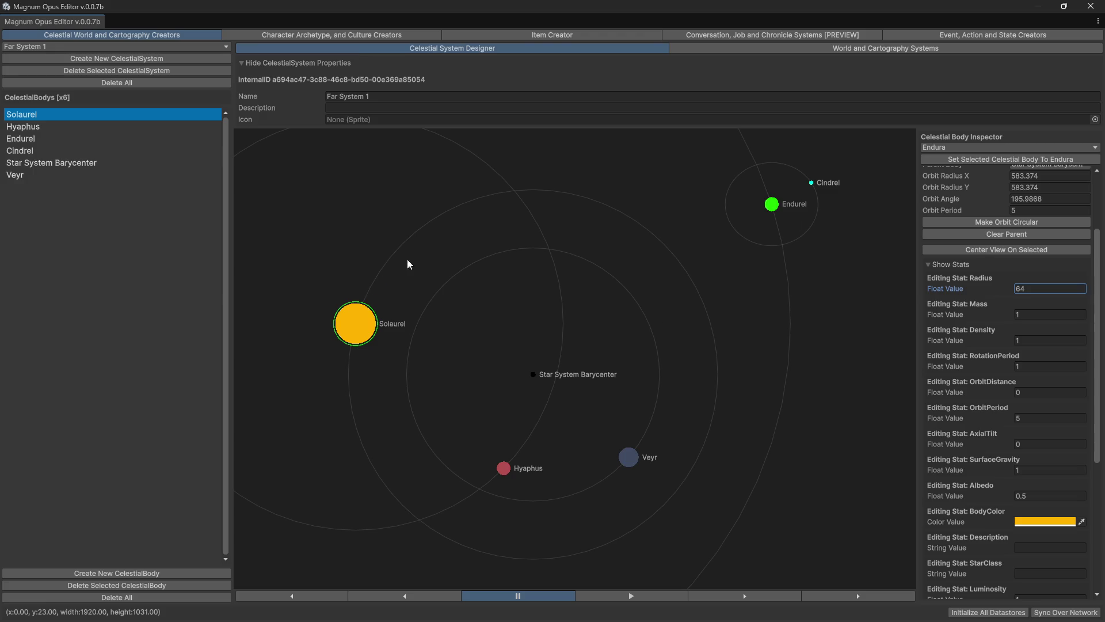
scroll(976, 344, down, 3)
scroll(975, 343, up, 6)
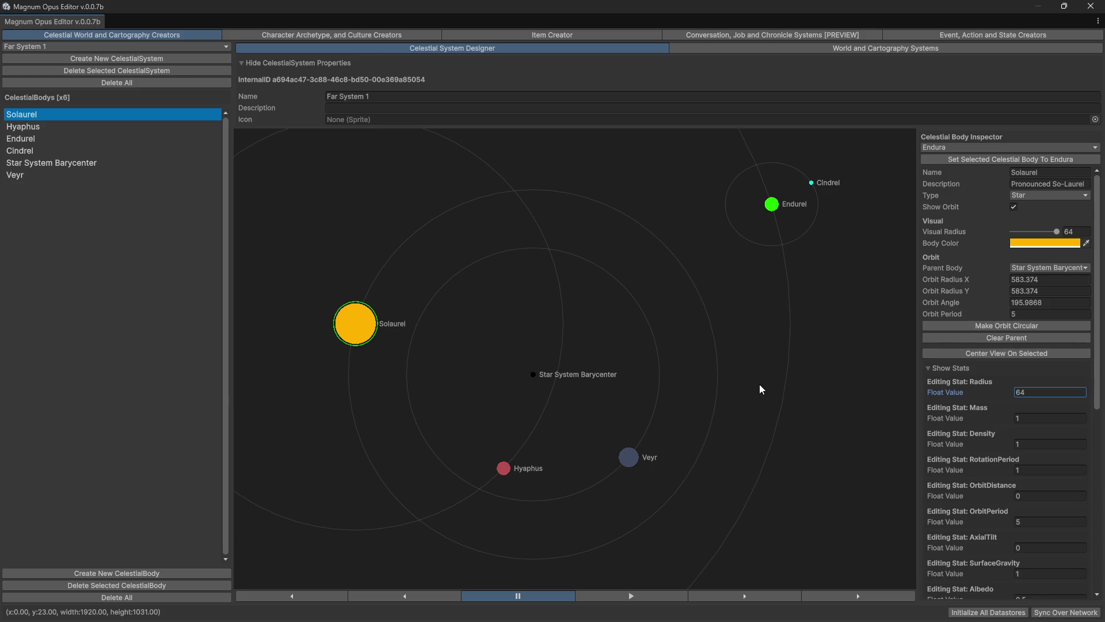
scroll(755, 395, down, 3)
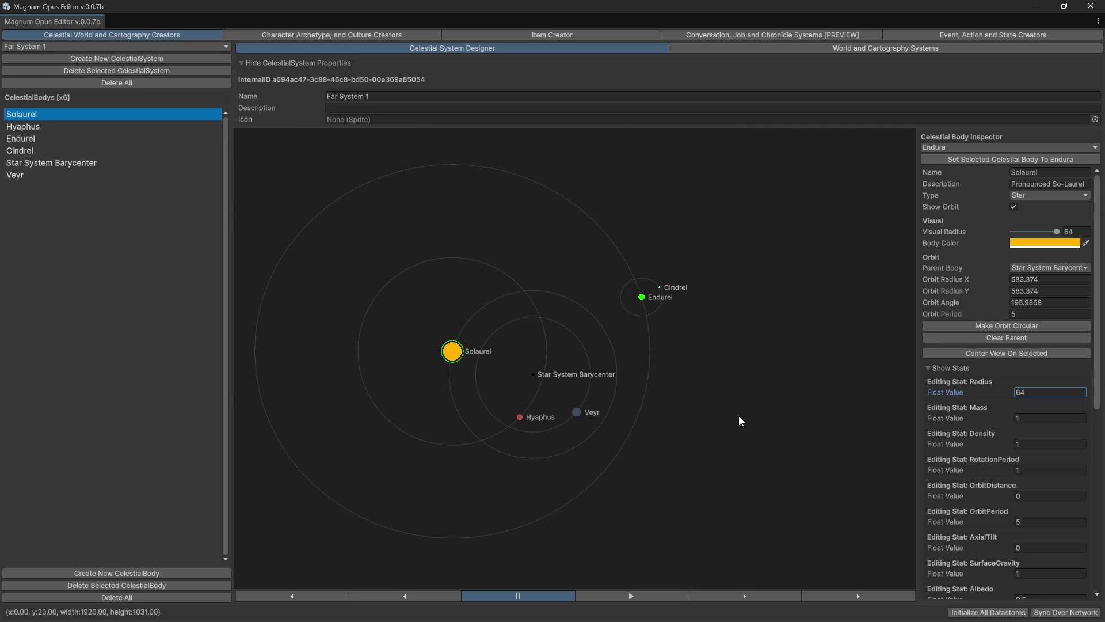
mouse_move(719, 444)
mouse_down()
mouse_move(723, 462)
mouse_move(750, 445)
mouse_up()
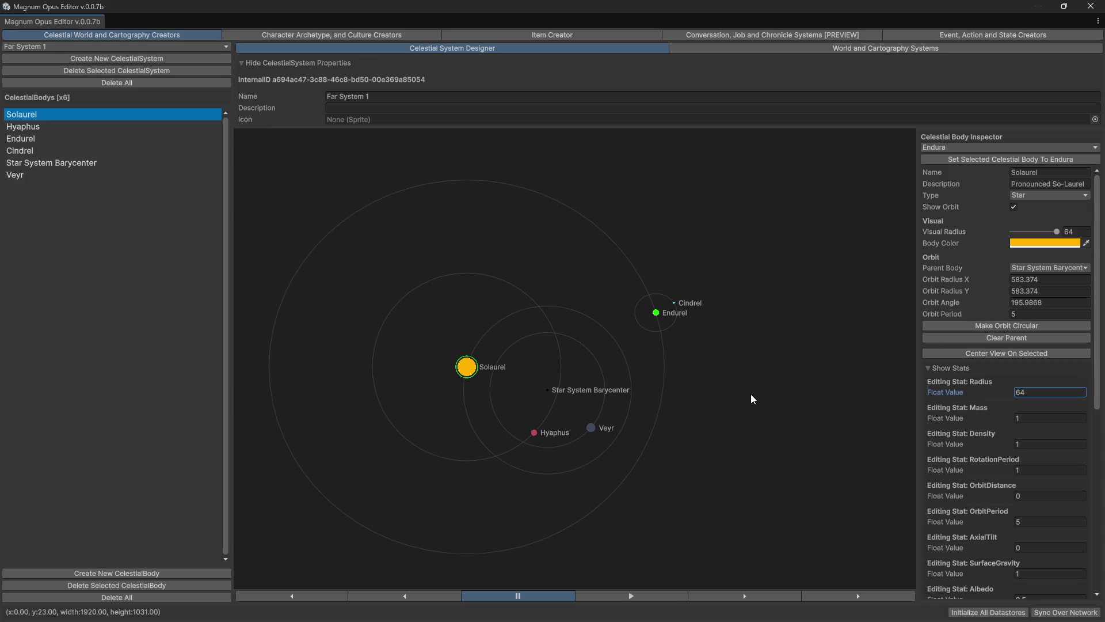
scroll(1007, 435, down, 10)
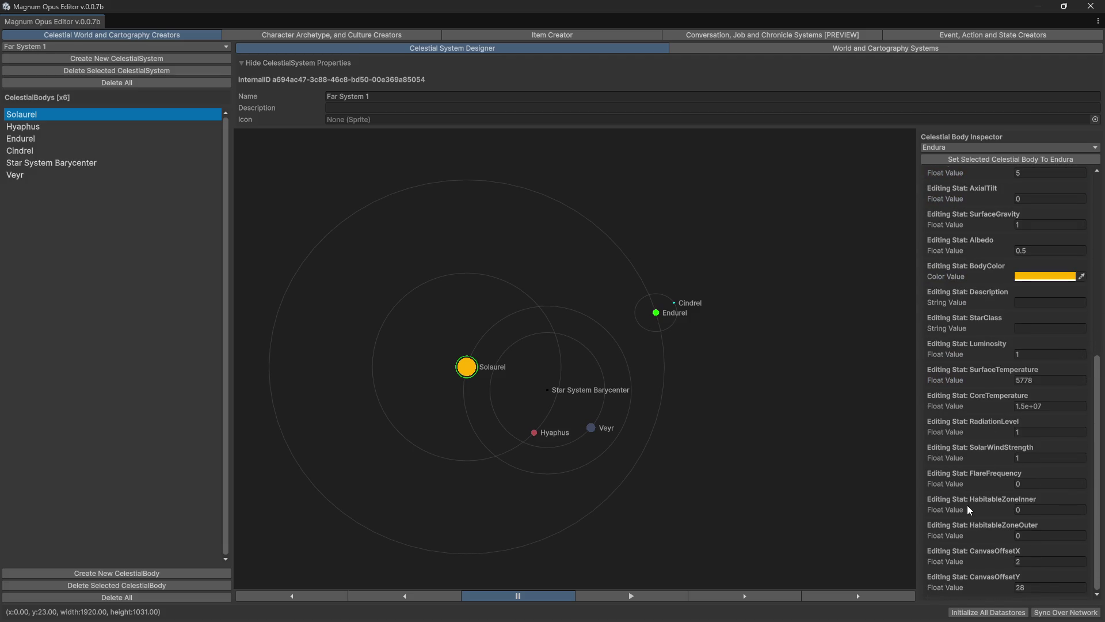
scroll(989, 507, up, 4)
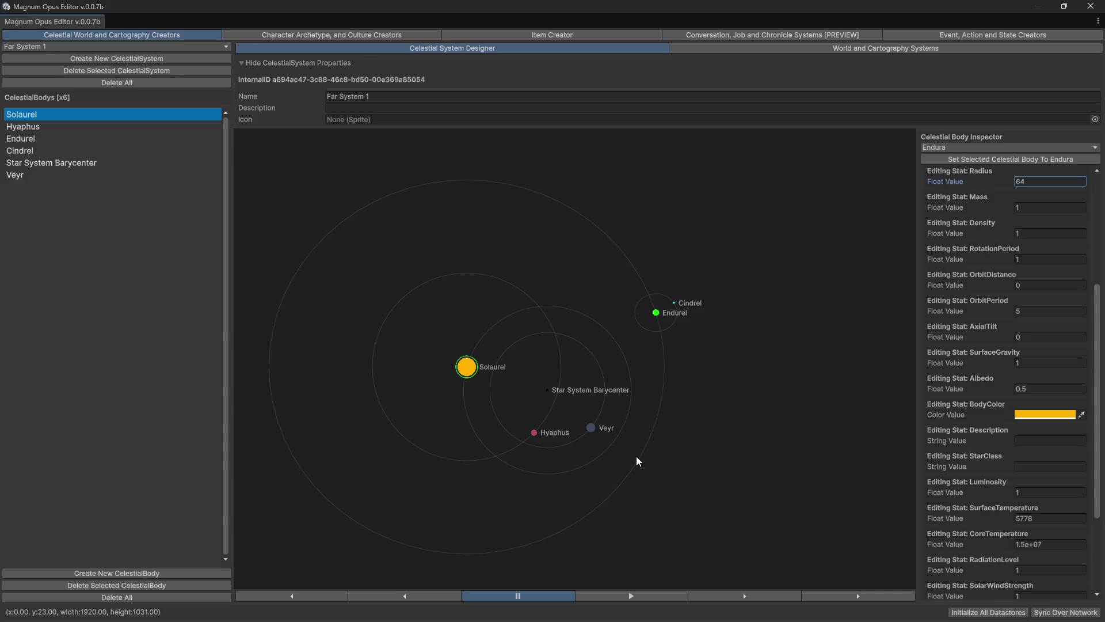
click(794, 53)
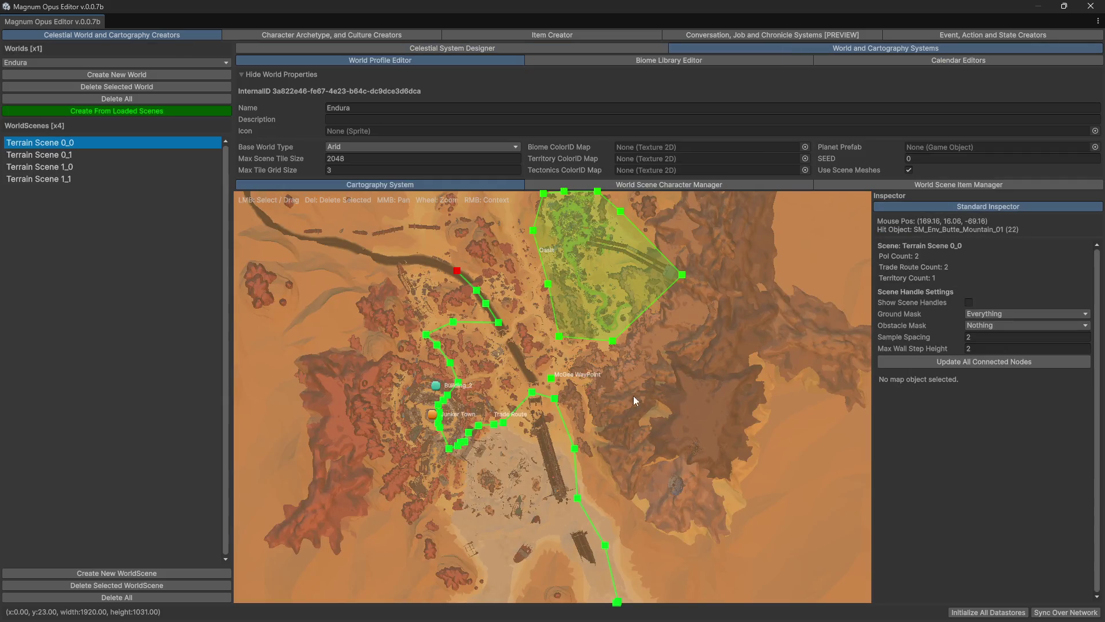
Zoom in and out on Endura's Cartography map to inspect its trade routes and Oasis territory
scroll(637, 483, down, 6)
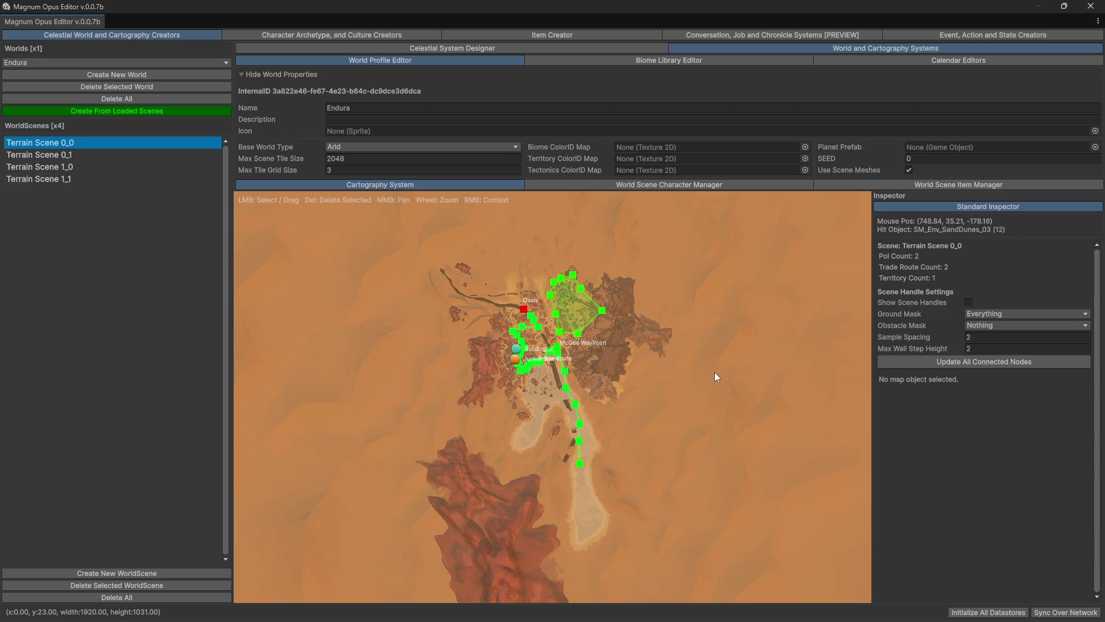
scroll(714, 380, up, 10)
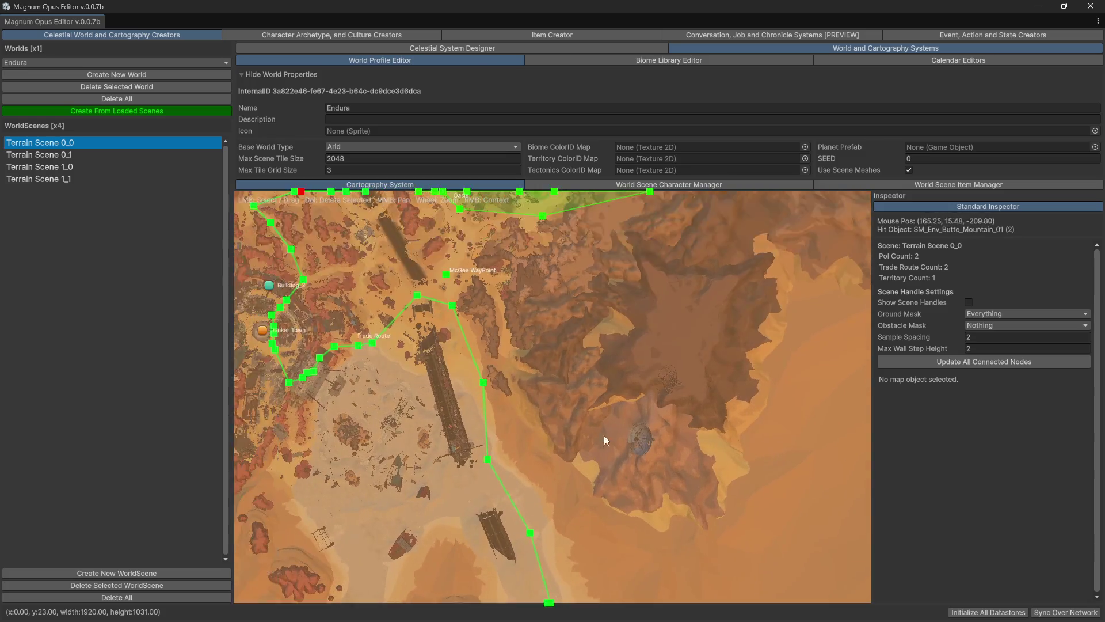
scroll(359, 232, down, 6)
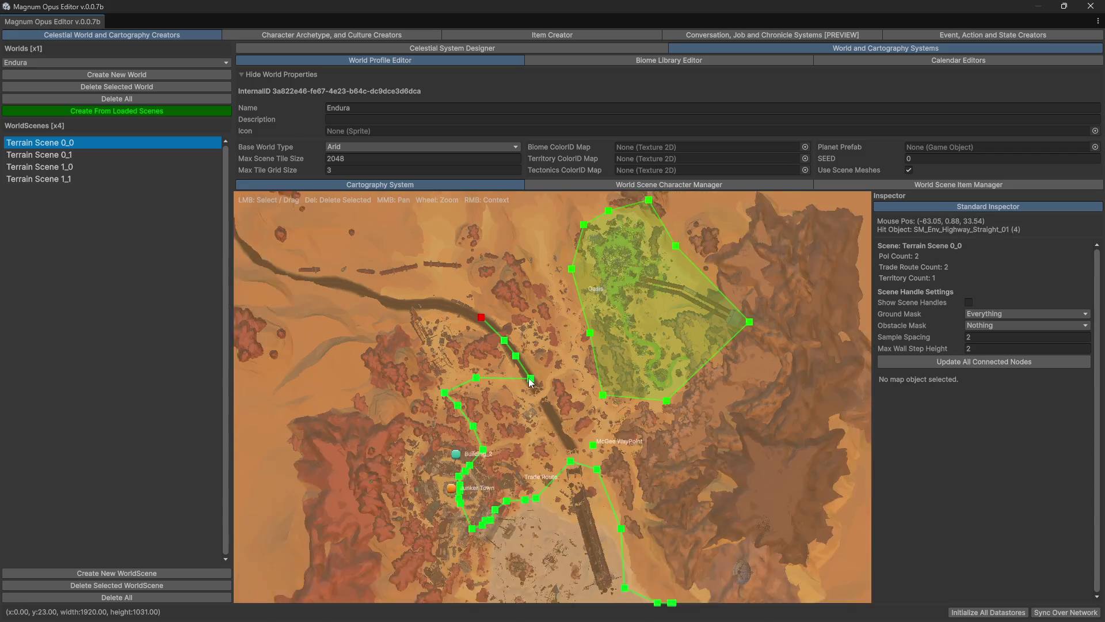
scroll(576, 370, up, 10)
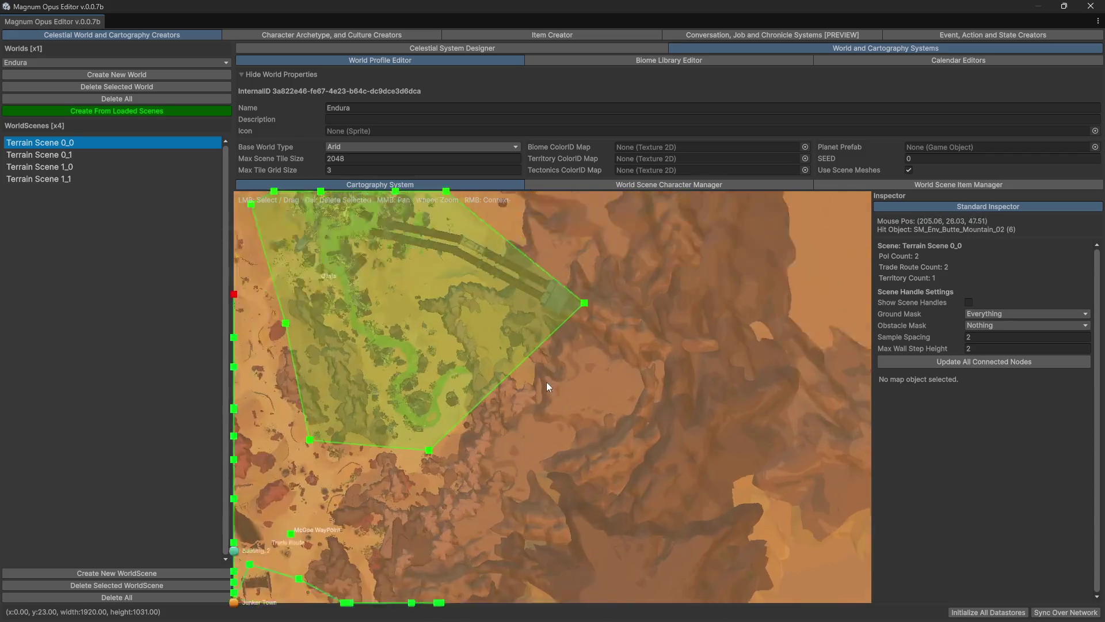
scroll(564, 365, down, 1)
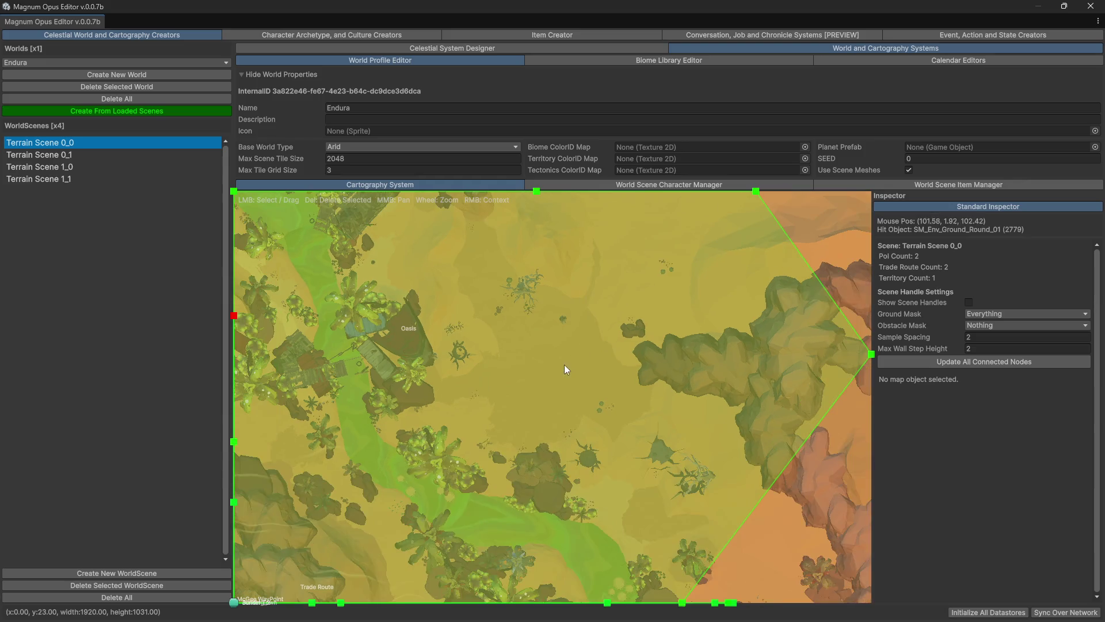
scroll(604, 355, down, 4)
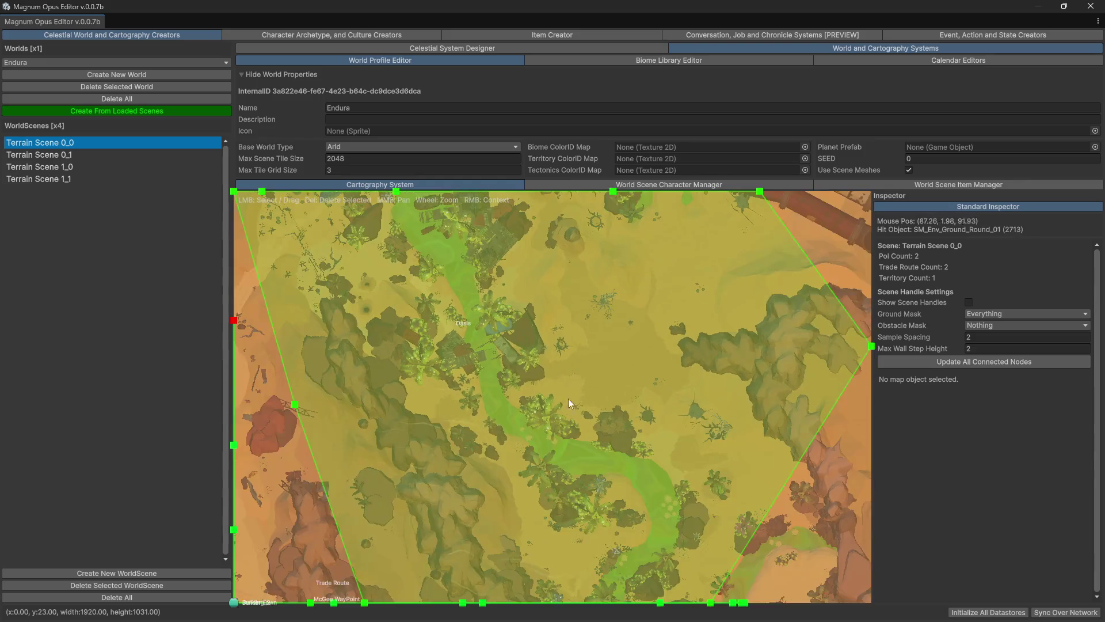
scroll(504, 313, down, 3)
scroll(525, 337, up, 3)
scroll(426, 363, up, 3)
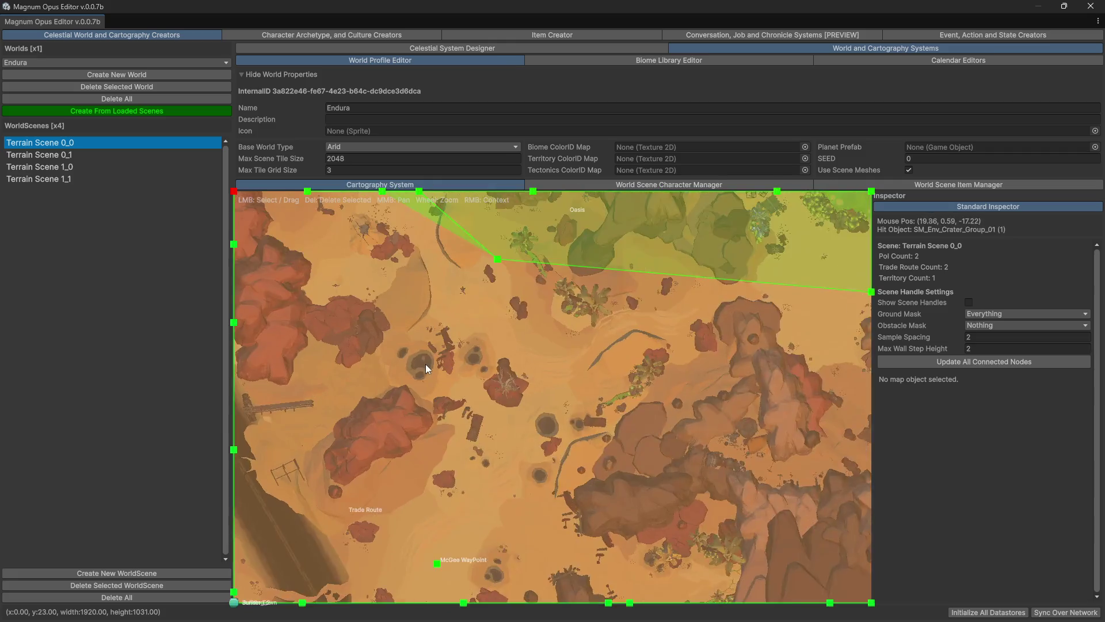
scroll(495, 415, up, 5)
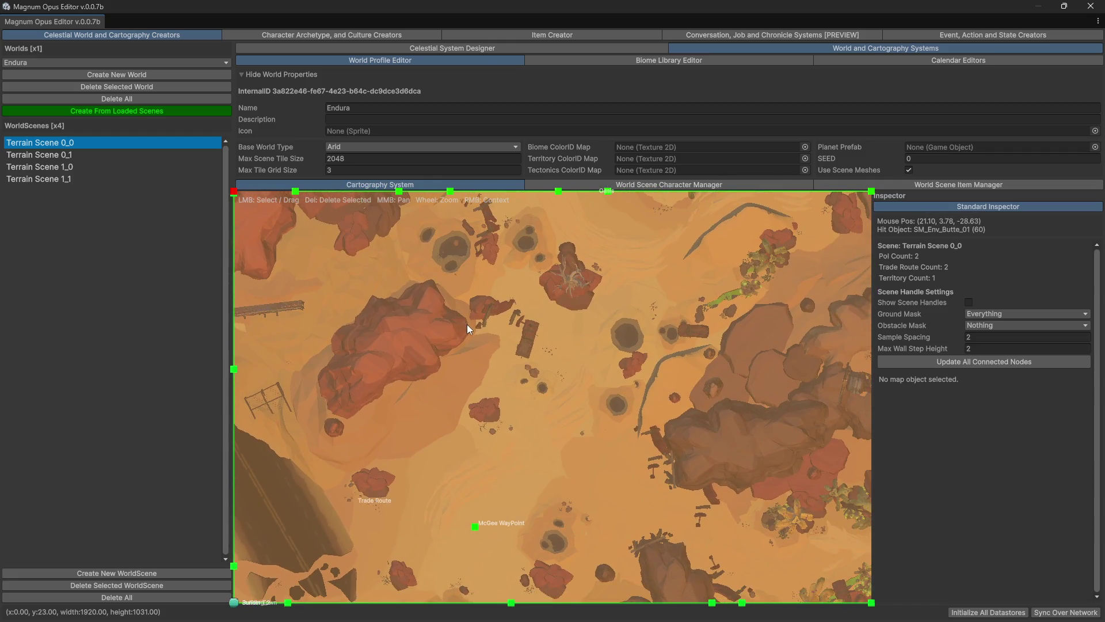
scroll(518, 460, down, 3)
scroll(490, 392, up, 5)
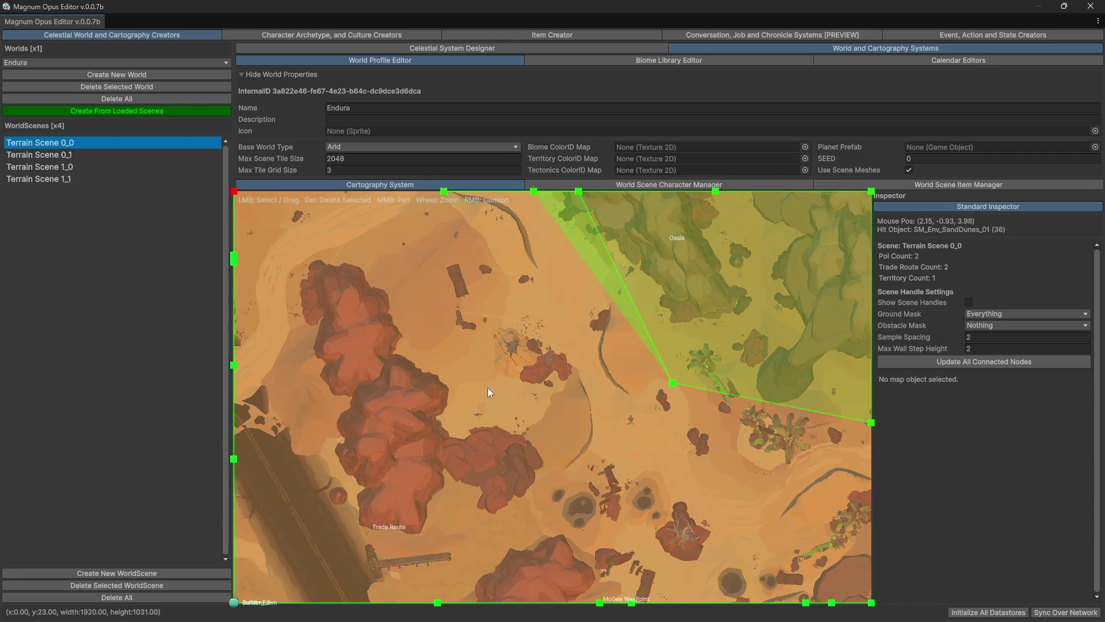
scroll(510, 404, down, 2)
scroll(553, 430, up, 2)
scroll(561, 432, down, 3)
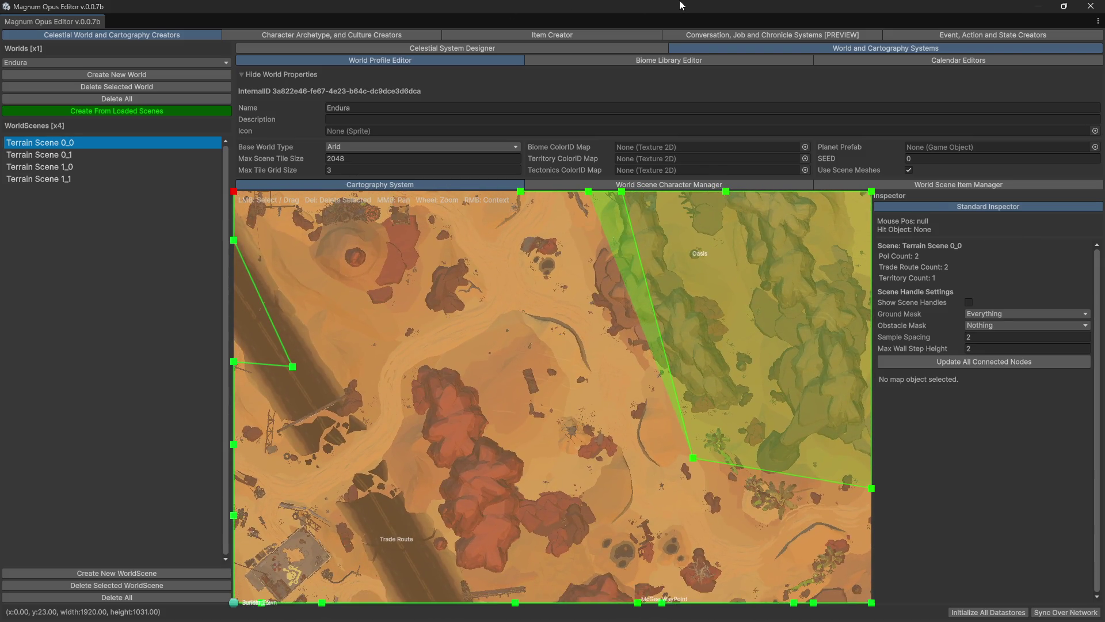
double_click(682, 6)
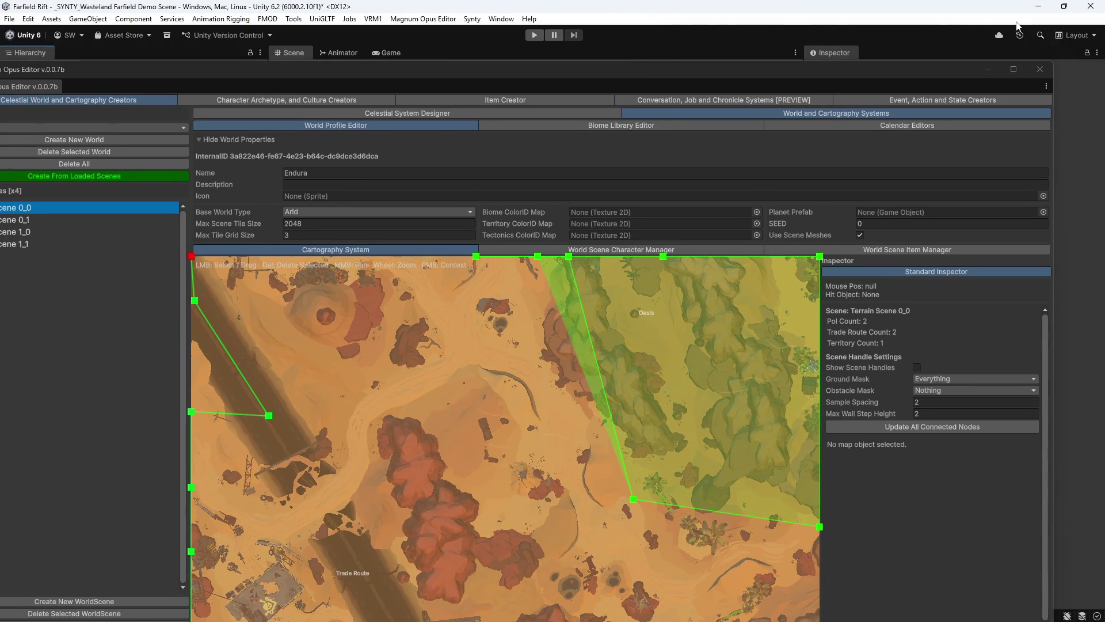
double_click(902, 8)
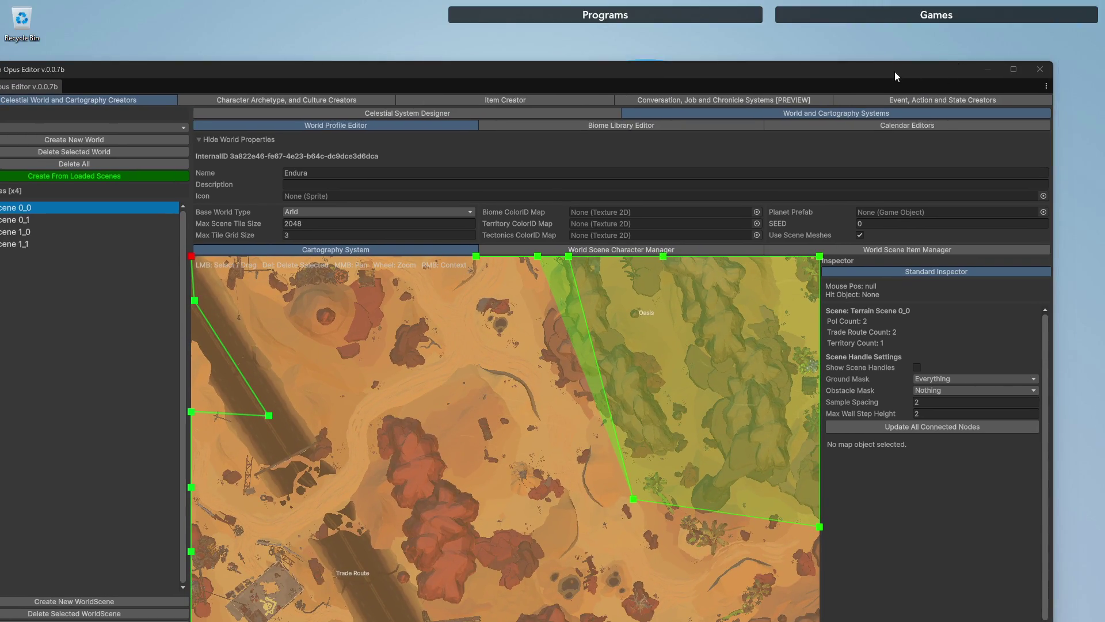
double_click(895, 70)
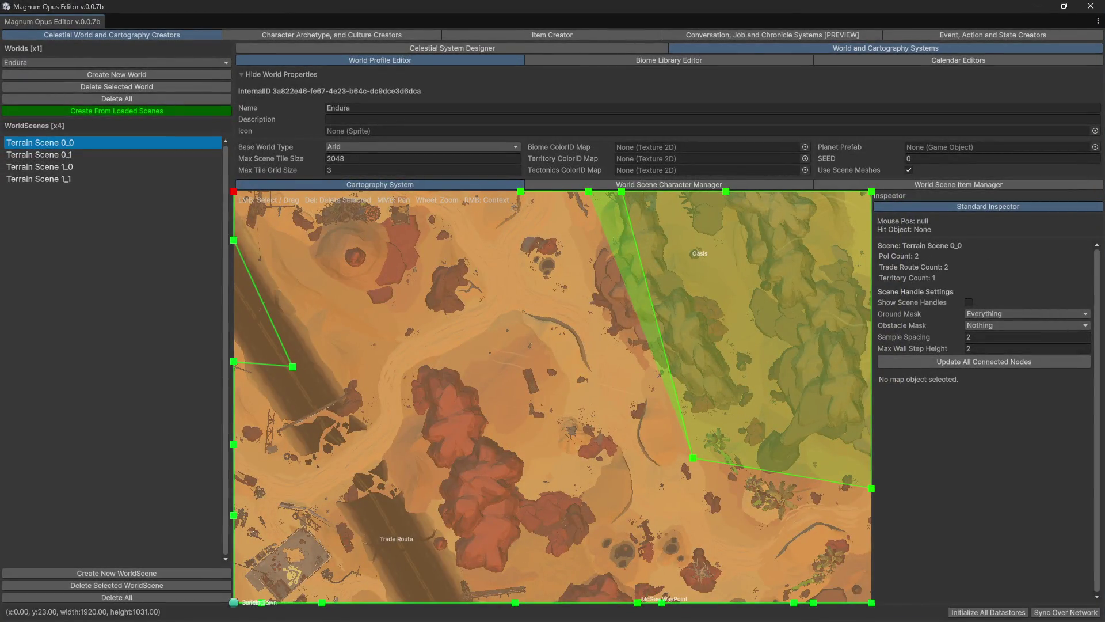